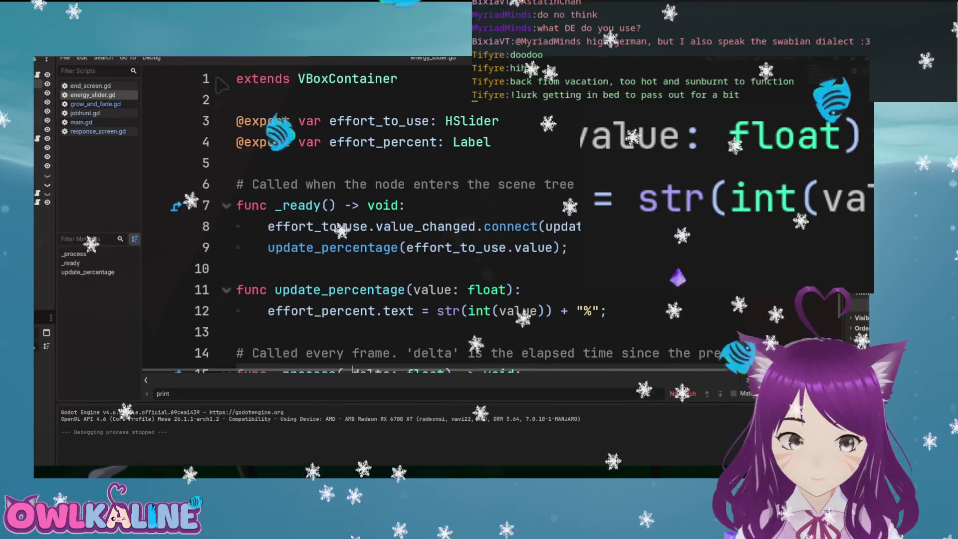
Switch to jobhunt.gd and read through its code, including the jobs_applied_for line
key(alt+Left)
scroll(399, 200, up, 15)
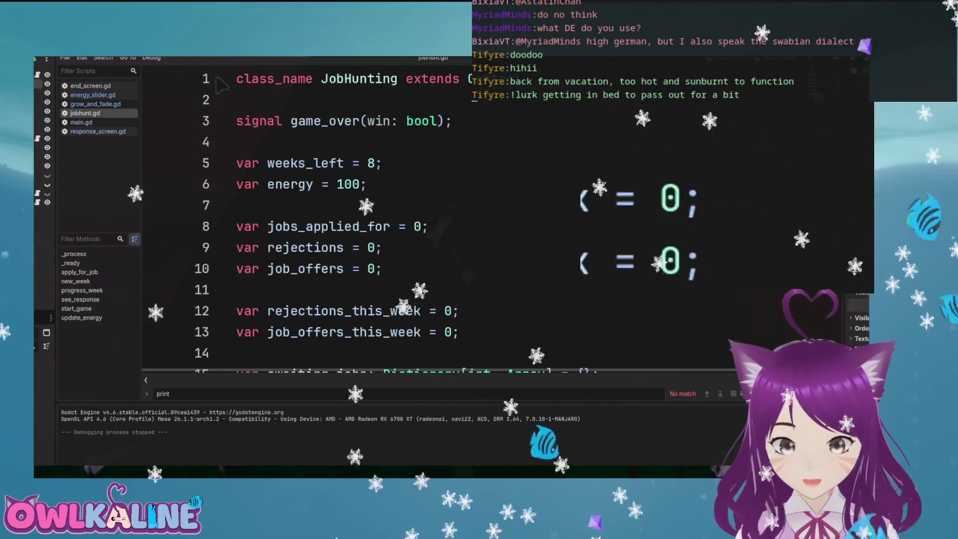
scroll(399, 200, down, 2)
scroll(218, 85, up, 2)
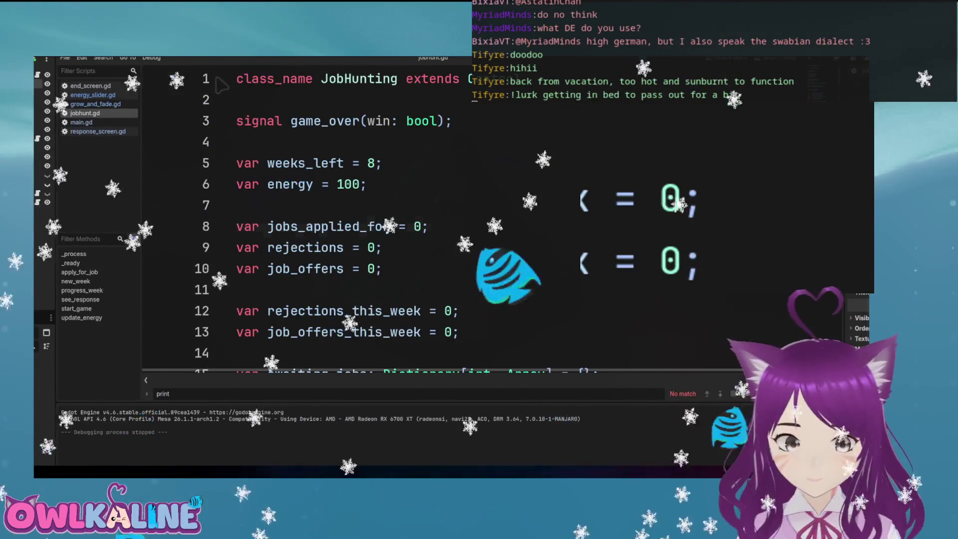
click(429, 226)
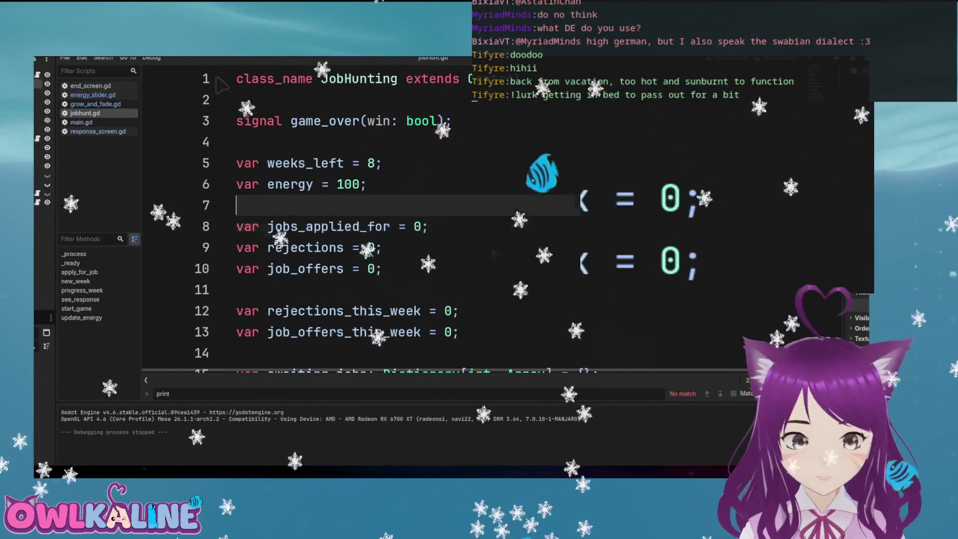
scroll(221, 86, down, 5)
scroll(221, 86, down, 10)
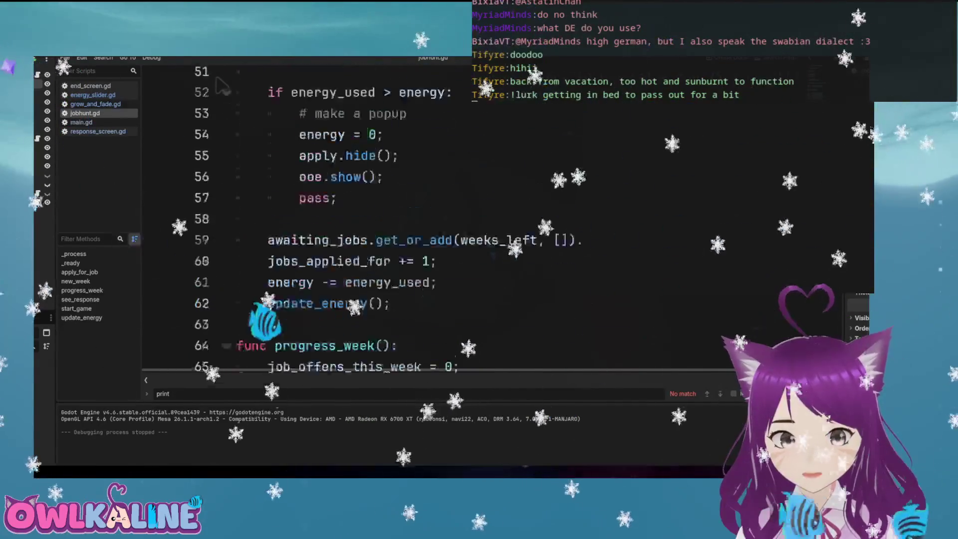
scroll(221, 85, up, 13)
scroll(221, 86, down, 8)
scroll(222, 86, down, 20)
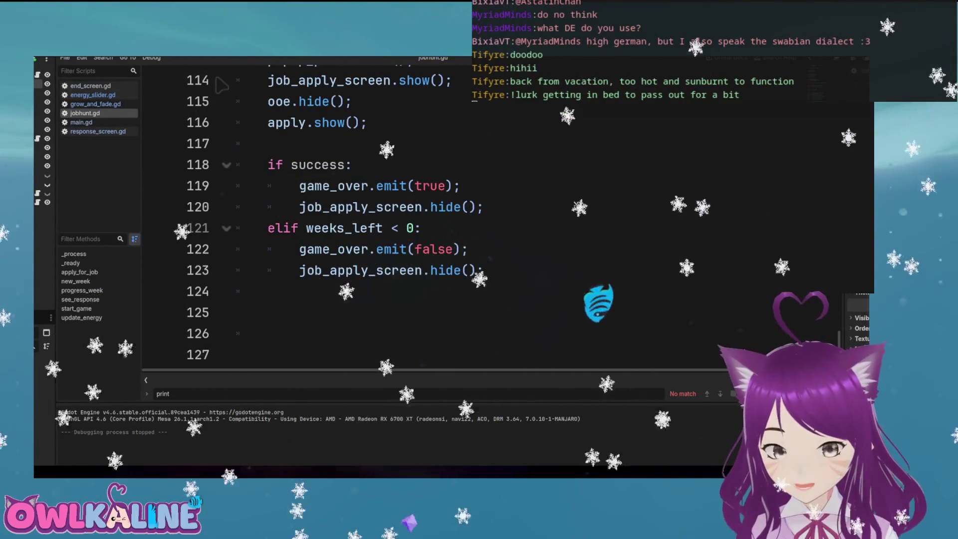
Create a new script named job_names.gd
text(print)
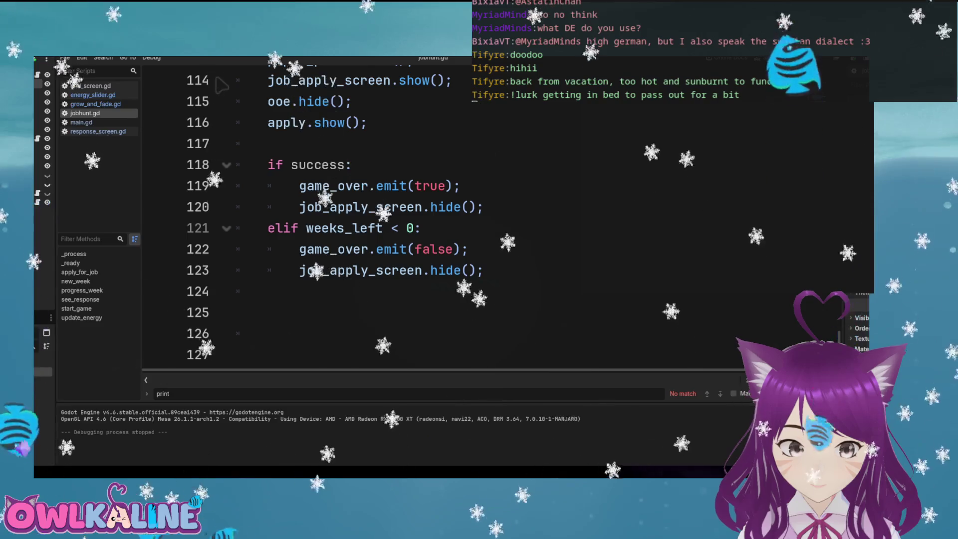
key(ctrl+a)
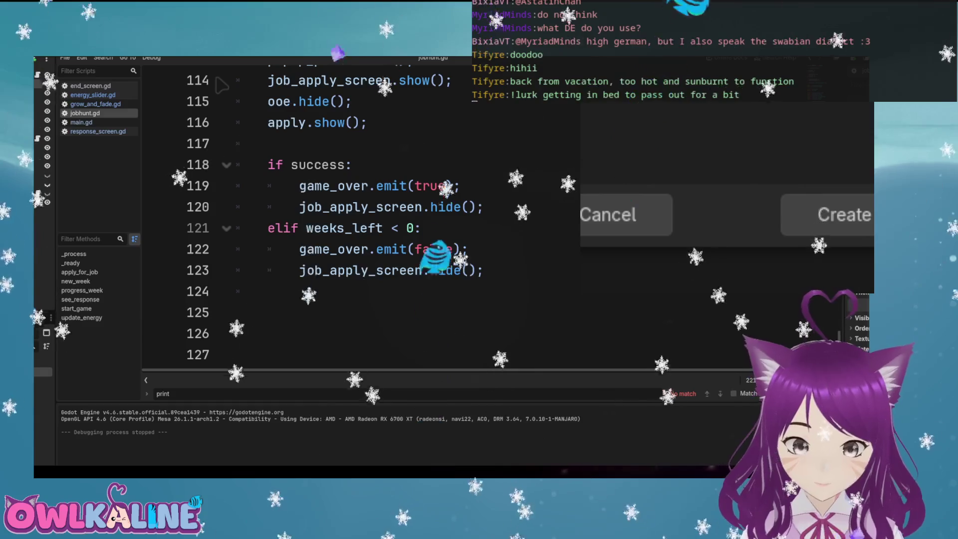
click(829, 214)
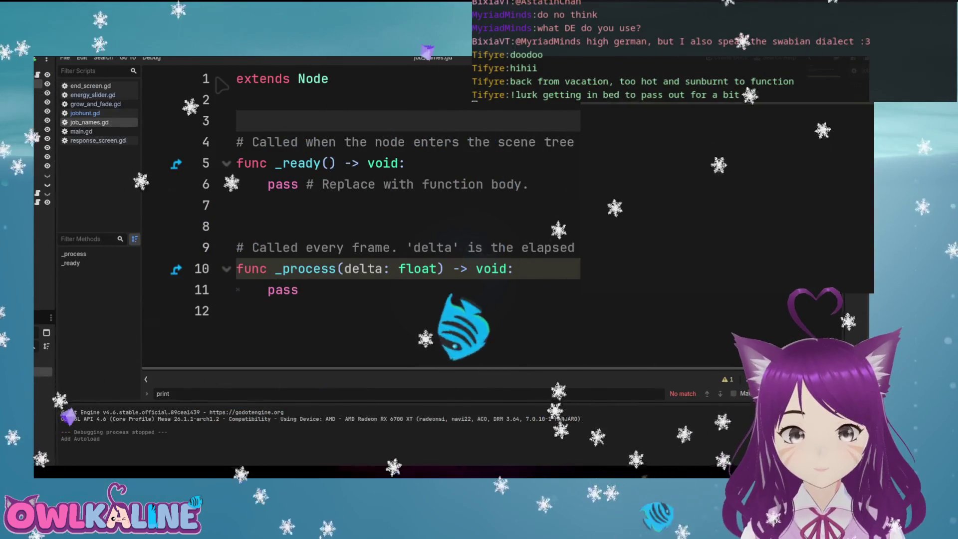
Add an empty line in job_names.gd for the jobs variable declaration
key(Return)
text(var jobs)
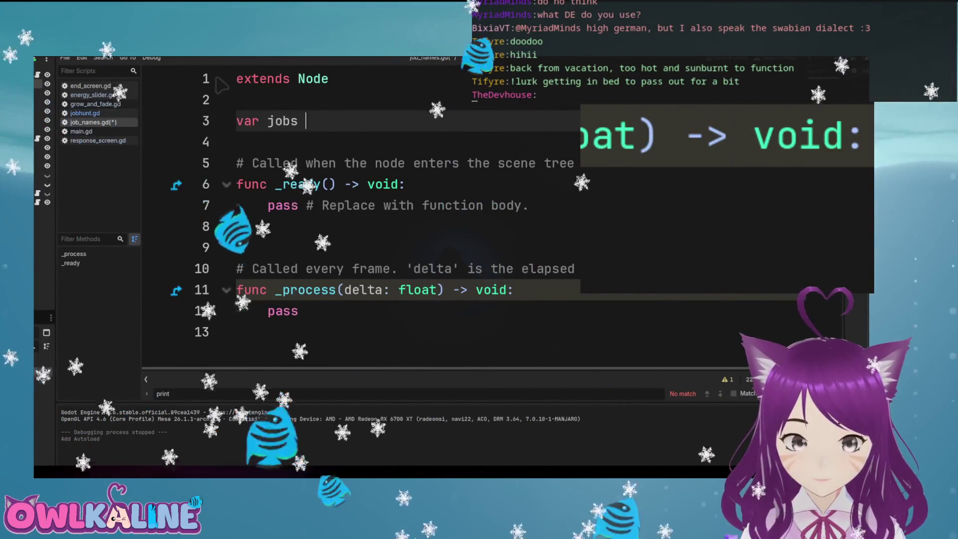
Open the jobs array and paste the unindented job names from Accountant through Bartender
text(= {)
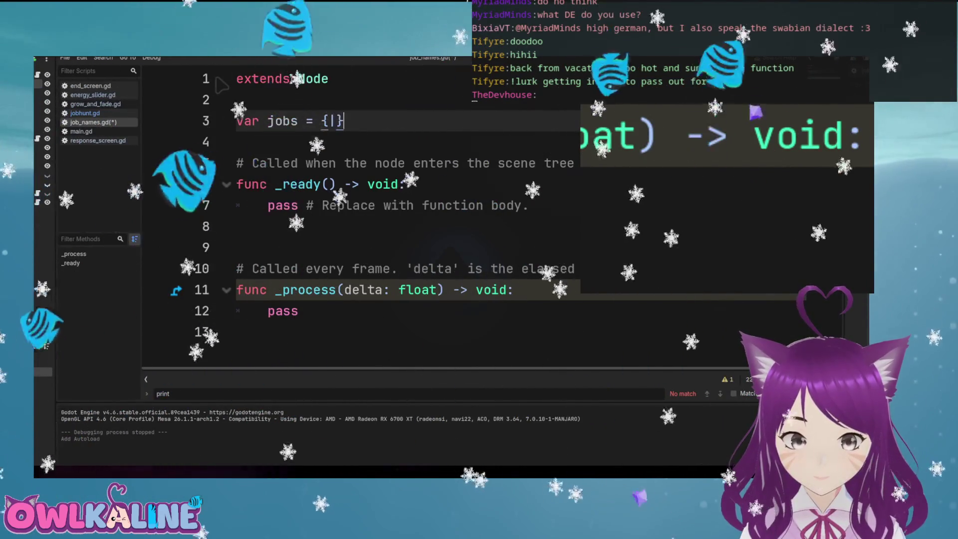
key(BackSpace)
key(Return)
key(ctrl+v)
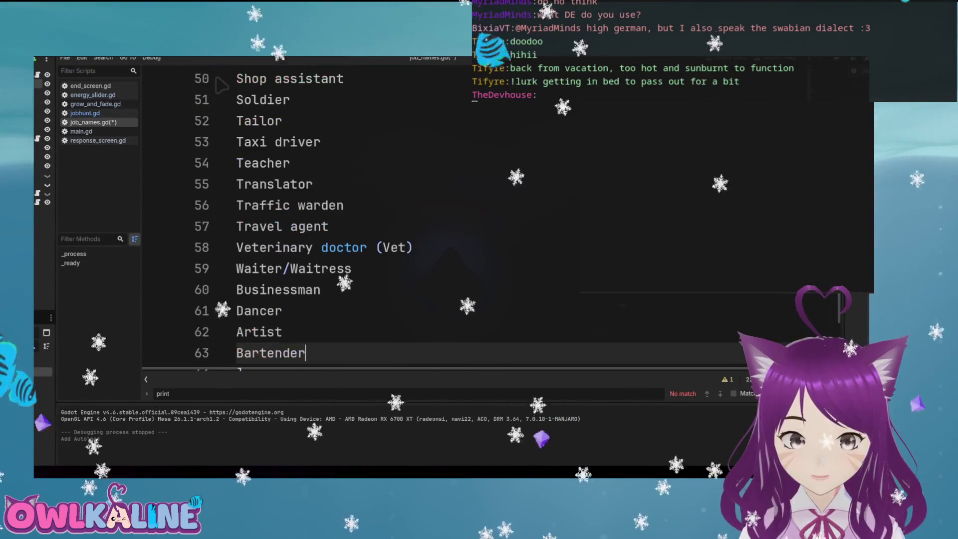
key(shift+Up)
key(shift+Up)
key(shift+Up)
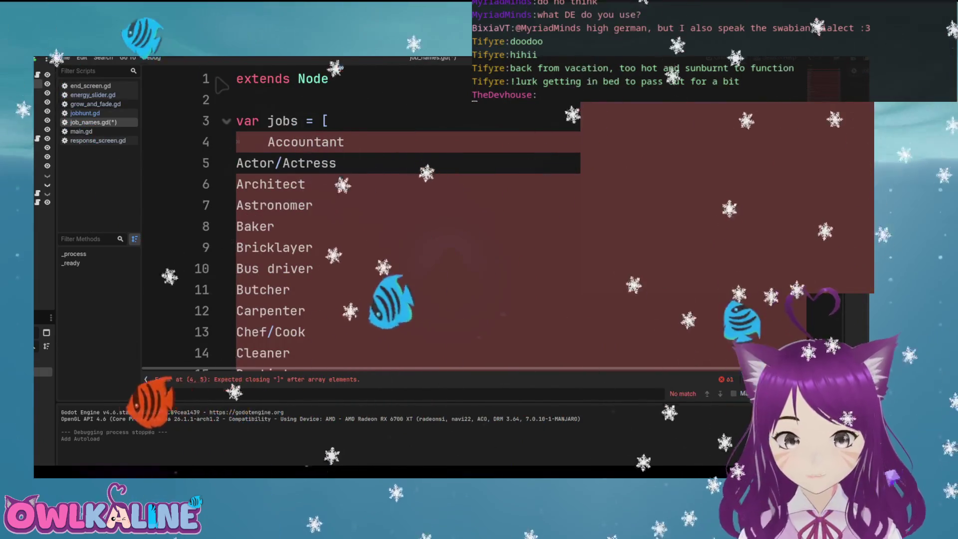
key(shift+Tab)
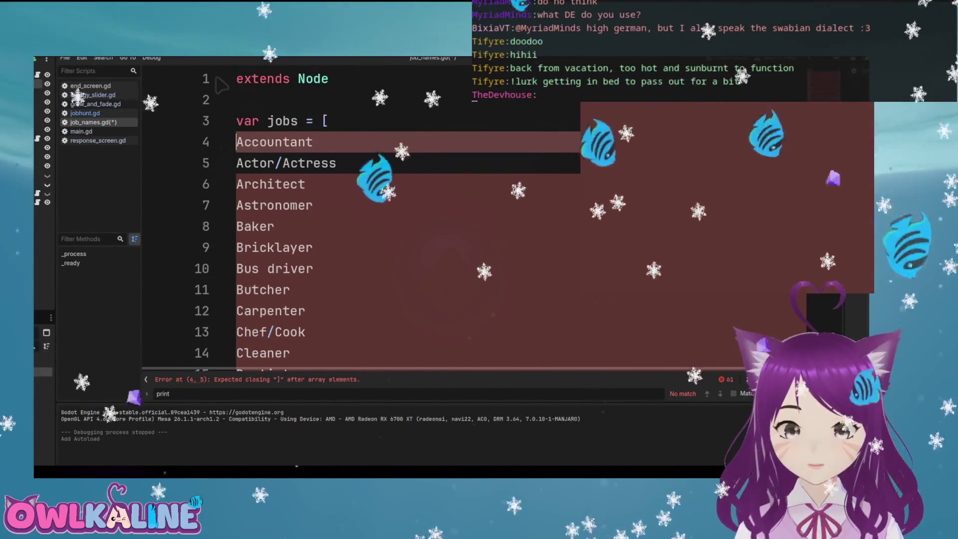
Add opening double quotes before the first few job names at the top of the jobs array
text(")
key(Left)
key(Down)
text(")
key(Left)
key(Down)
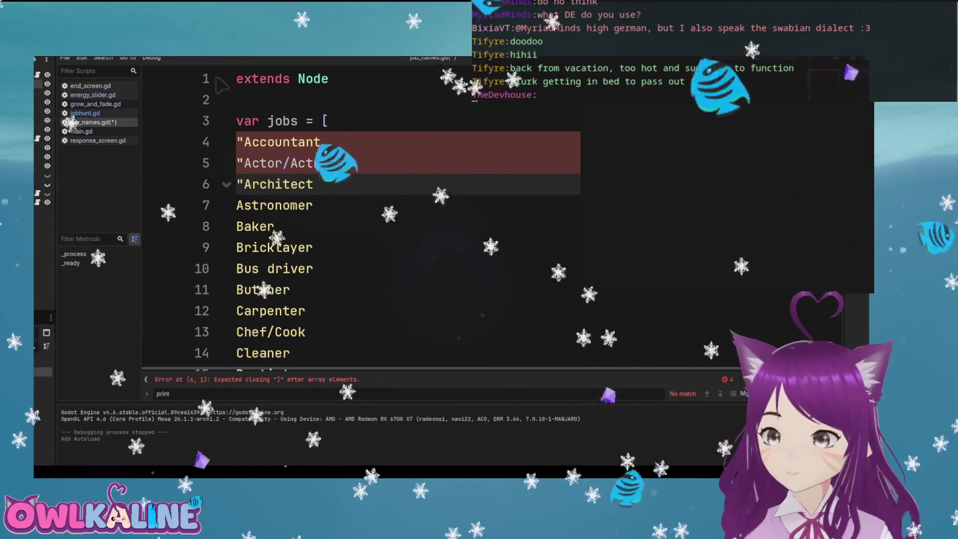
key(Left)
key(Down)
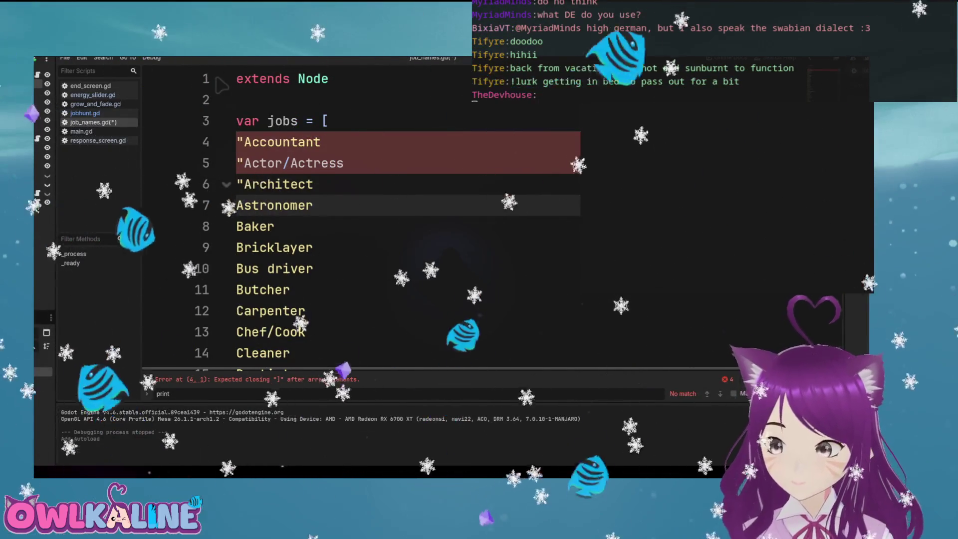
Add closing double quotes to the end of each job name from Accountant downward
click(328, 121)
key(Down)
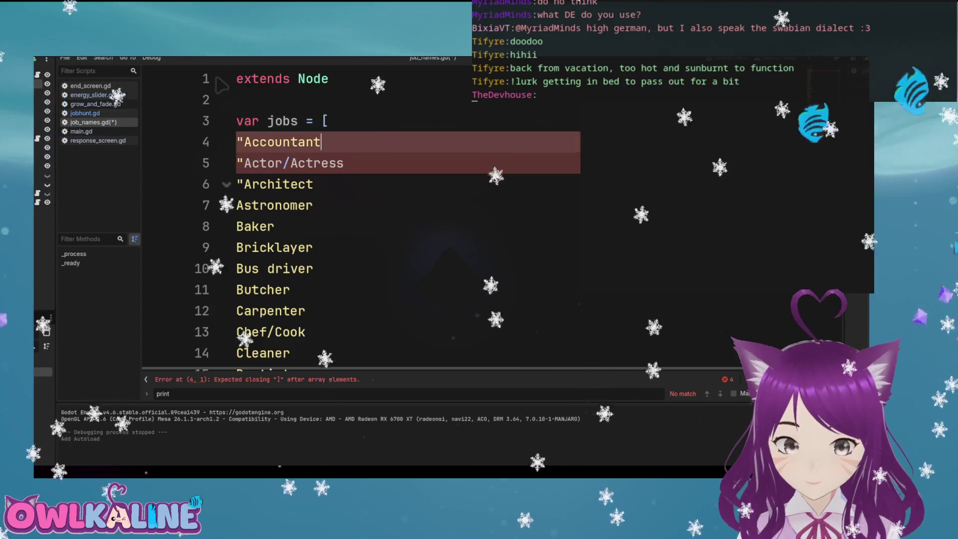
key(Down)
text(")
key(Down)
text(")
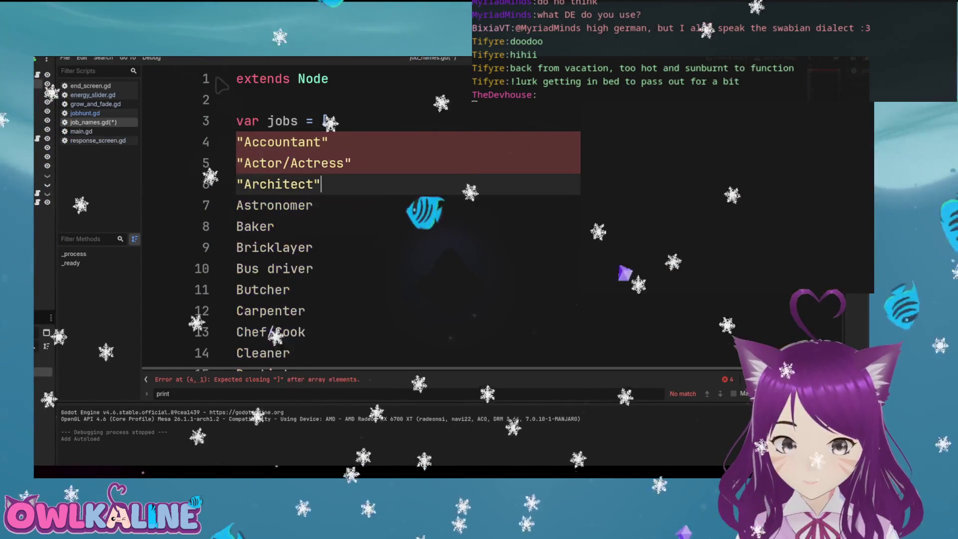
key(Down)
text(")
key(Down)
text("")
key(Down)
text(")
key(Down)
text(")
scroll(221, 86, down, 3)
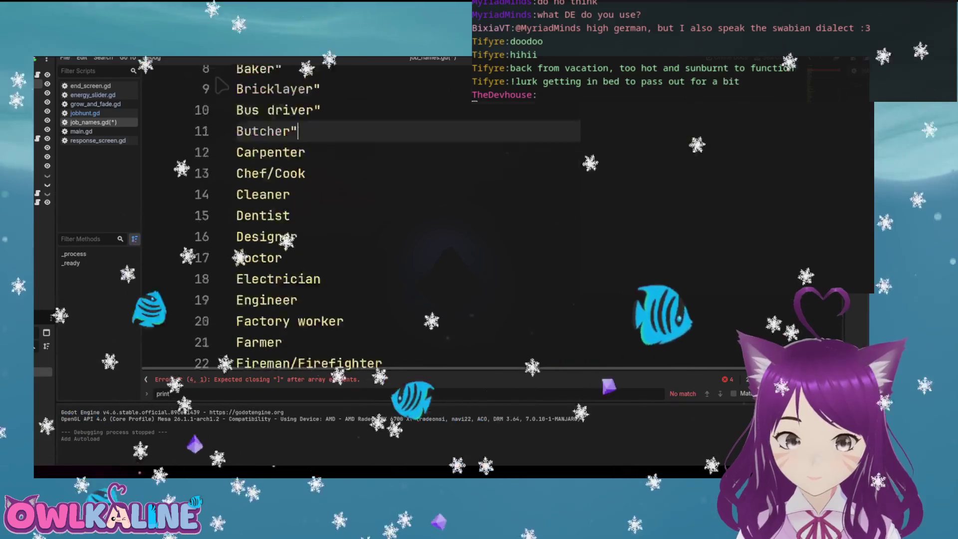
key(Down)
key(Down)
key(Down)
text(")
key(Up)
text(")
key(Down)
key(Down)
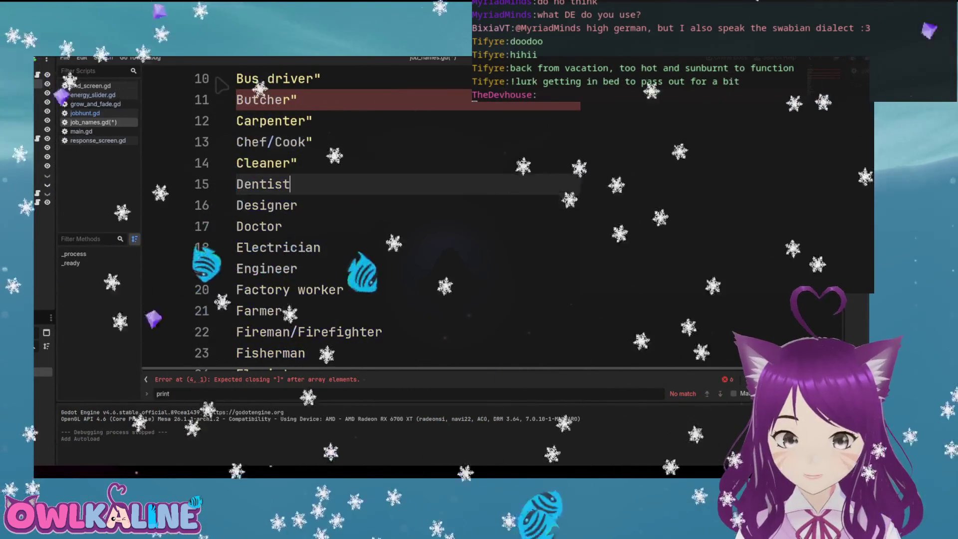
text(")
key(Down)
text(")
key(Down)
text(")
key(Down)
text(")
key(Down)
text(")
key(Down)
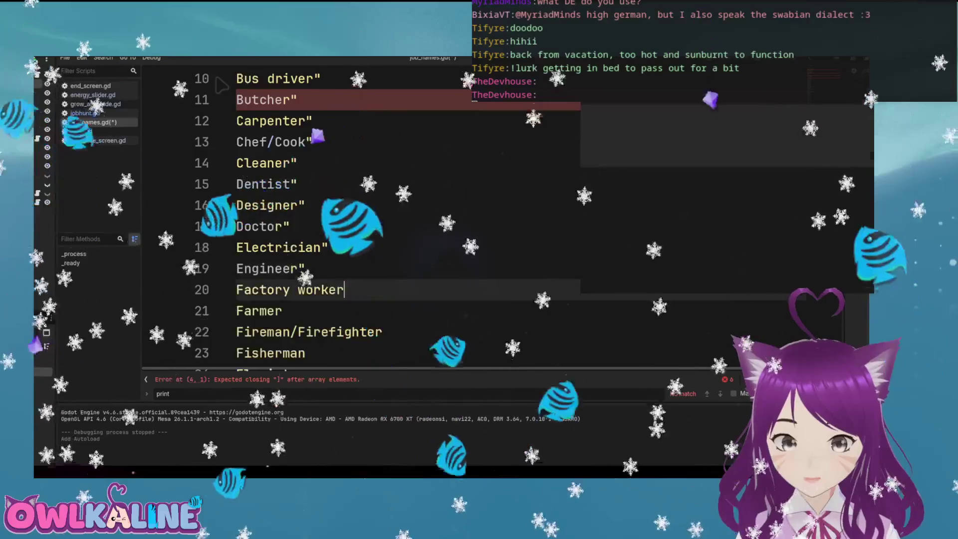
text(")
key(Down)
text(")
scroll(221, 86, down, 2)
key(Down)
text(")
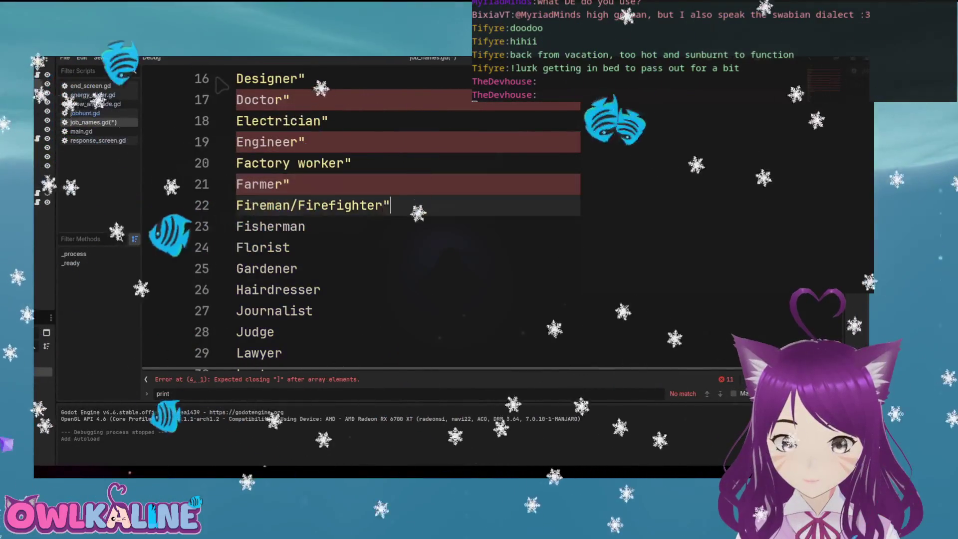
key(Down)
key(Down)
text(")
key(Up)
text(")
key(Down)
key(Down)
text(")
key(Down)
text(")
key(Down)
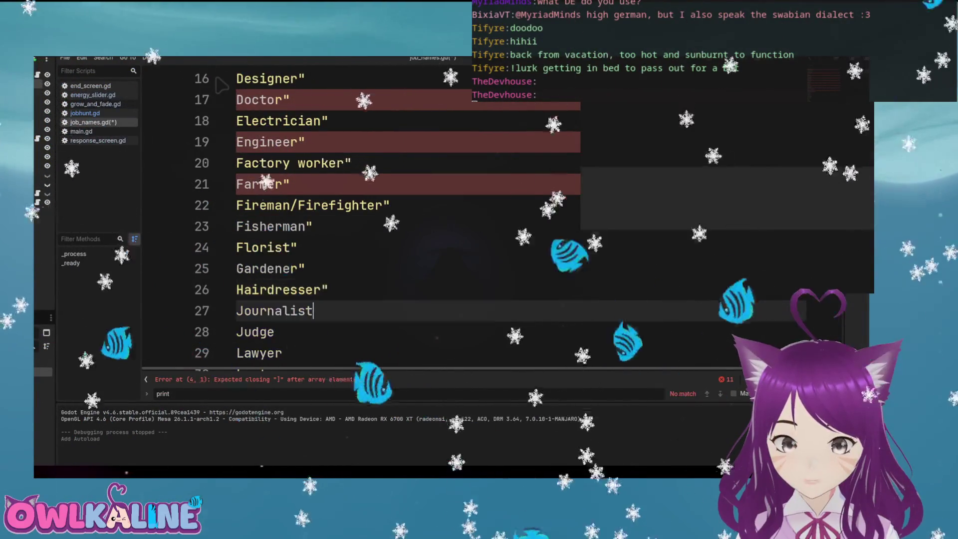
scroll(221, 86, down, 2)
text(")
key(Down)
text(")
key(Down)
text(")
key(Down)
key(Down)
text(")
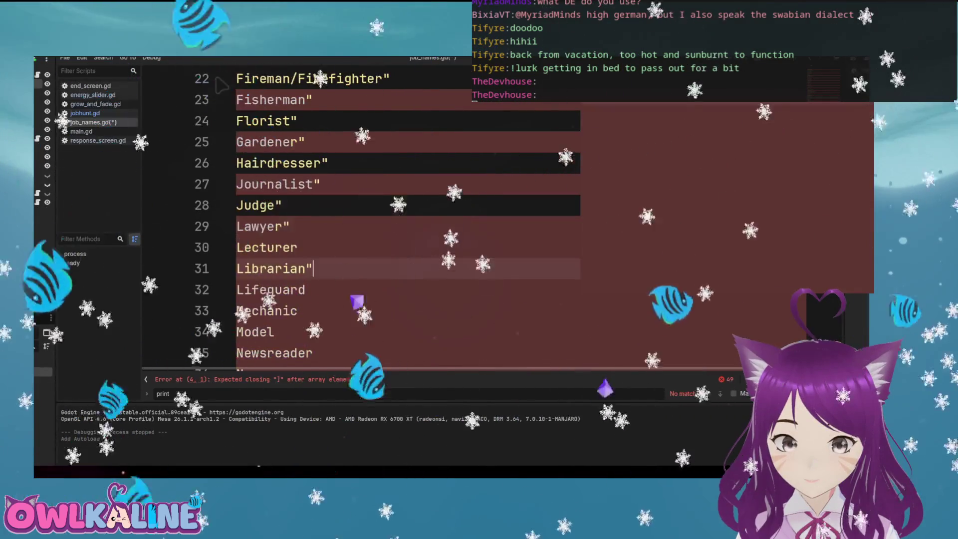
scroll(221, 86, down, 1)
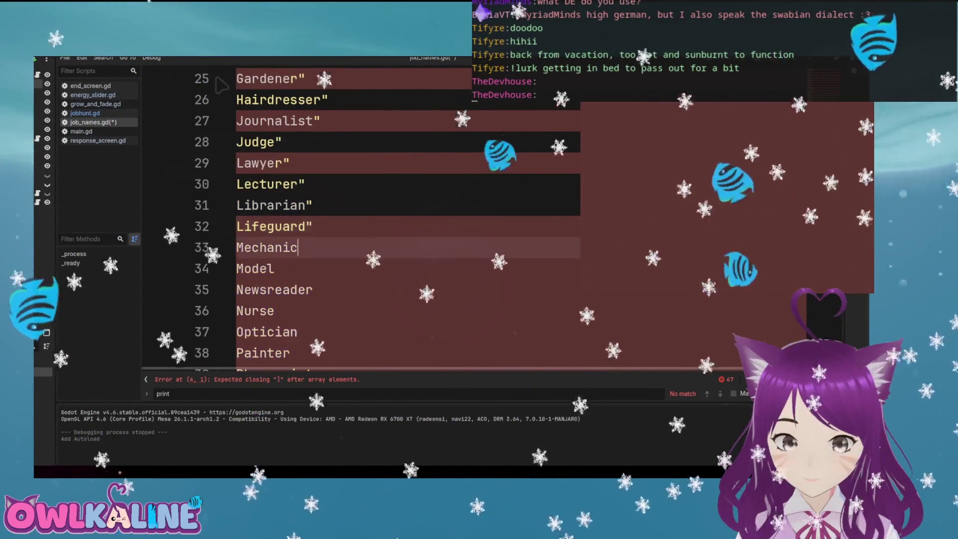
text(")
key(Down)
key(Down)
text(")
key(Up)
text(")
scroll(221, 86, down, 2)
key(Down)
key(Down)
text(")
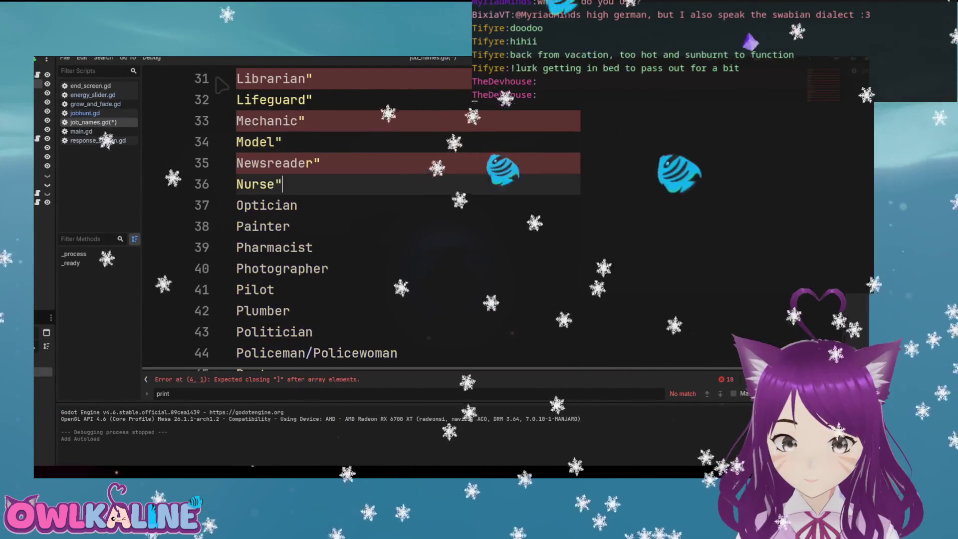
text(")
key(Down)
text(")
key(Down)
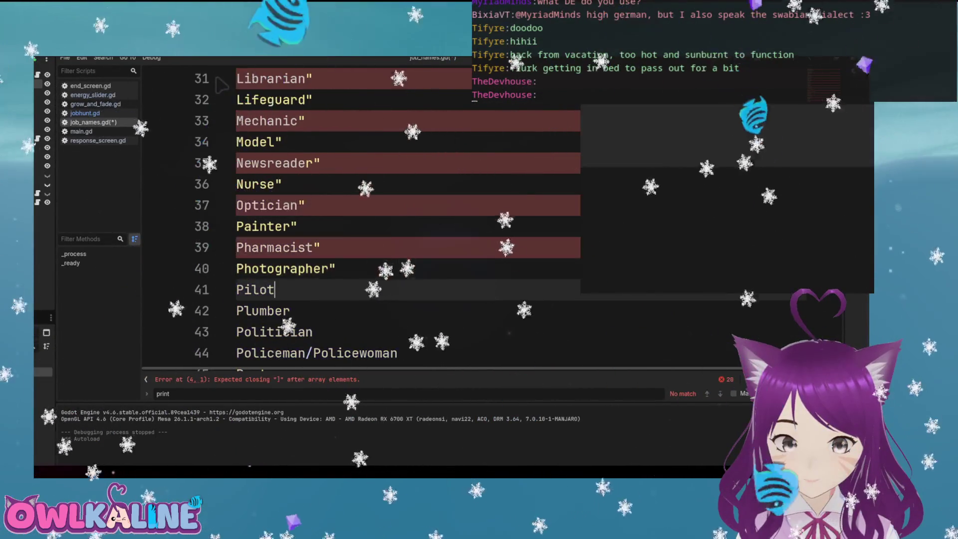
text(")
scroll(221, 86, down, 2)
key(Down)
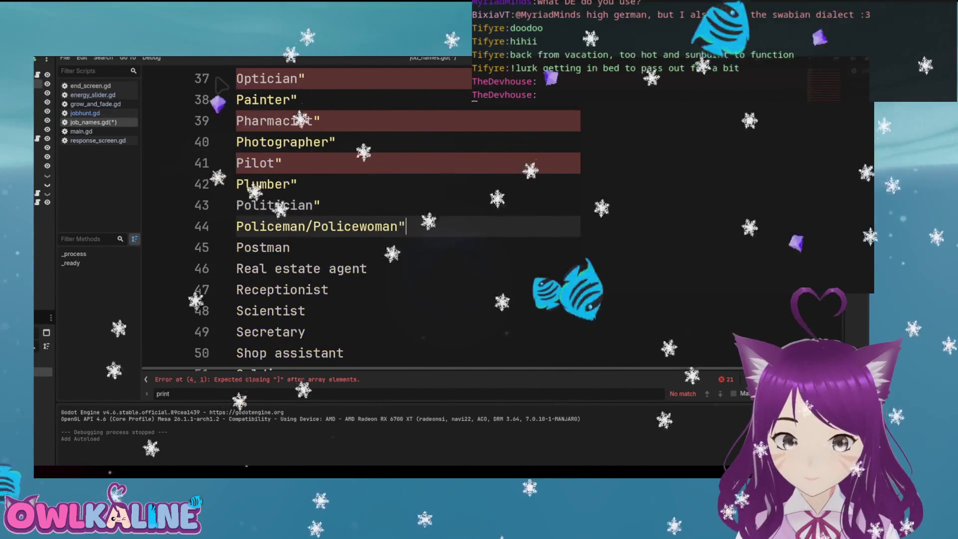
key(Down)
text(")
scroll(221, 86, down, 2)
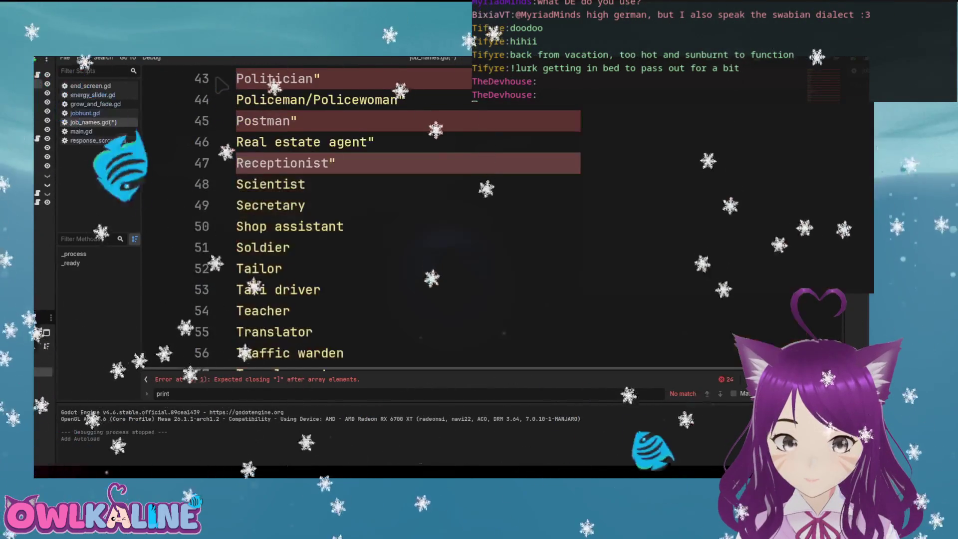
key(Down)
text(")
key(Down)
text(")
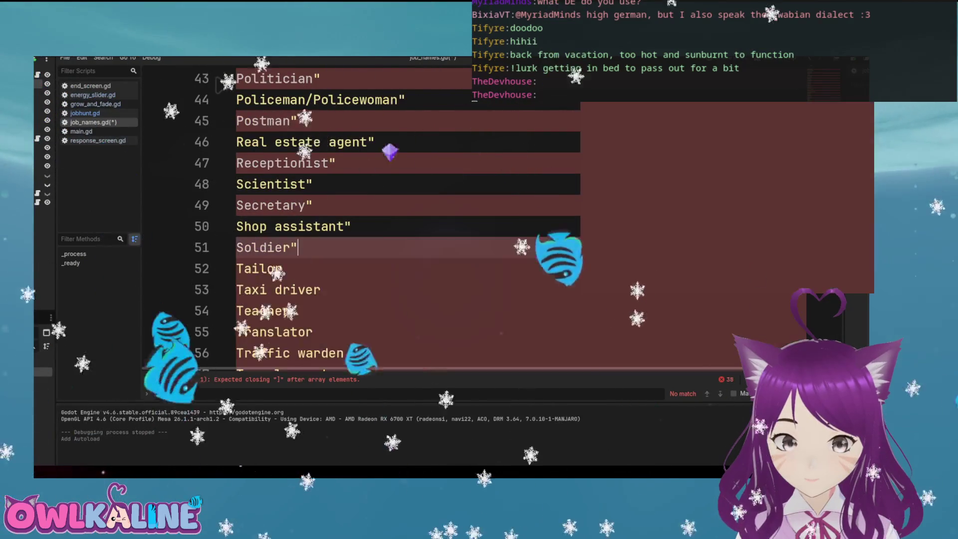
key(Down)
text(")
key(Down)
text(")
key(Down)
text(")
key(Down)
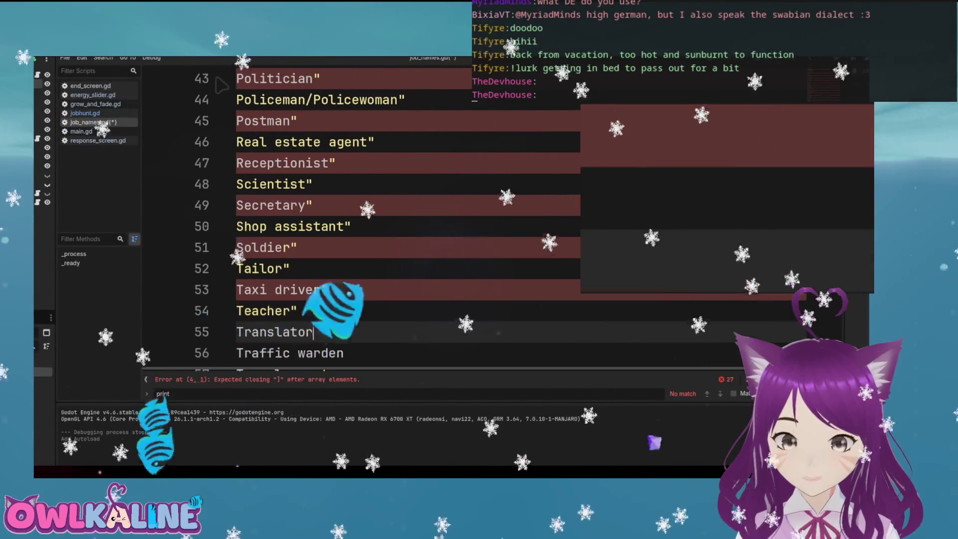
Close the quotes on the Waiter/Waitress, Businessman, Artist and Bartender lines
text(")
scroll(221, 86, down, 2)
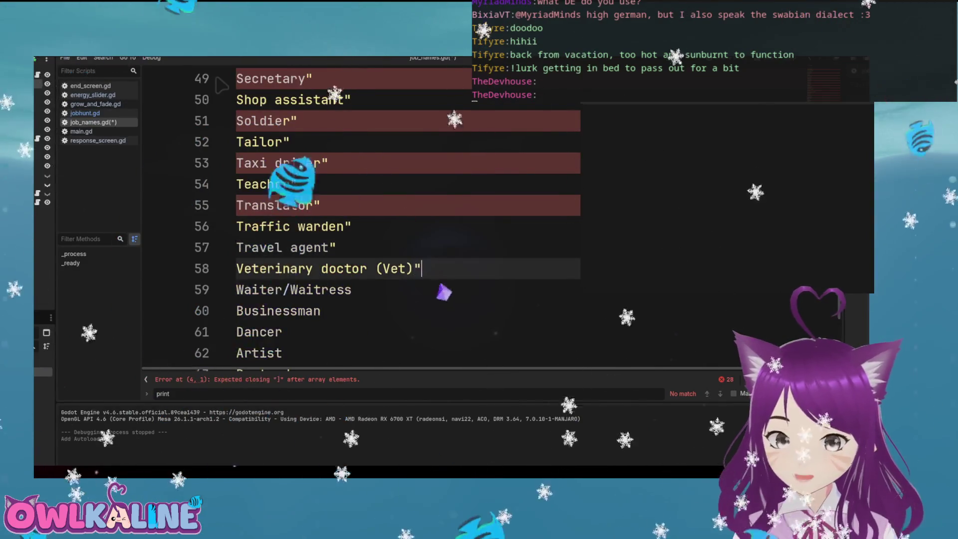
key(Down)
text(")
key(Down)
text(")
scroll(221, 86, down, 2)
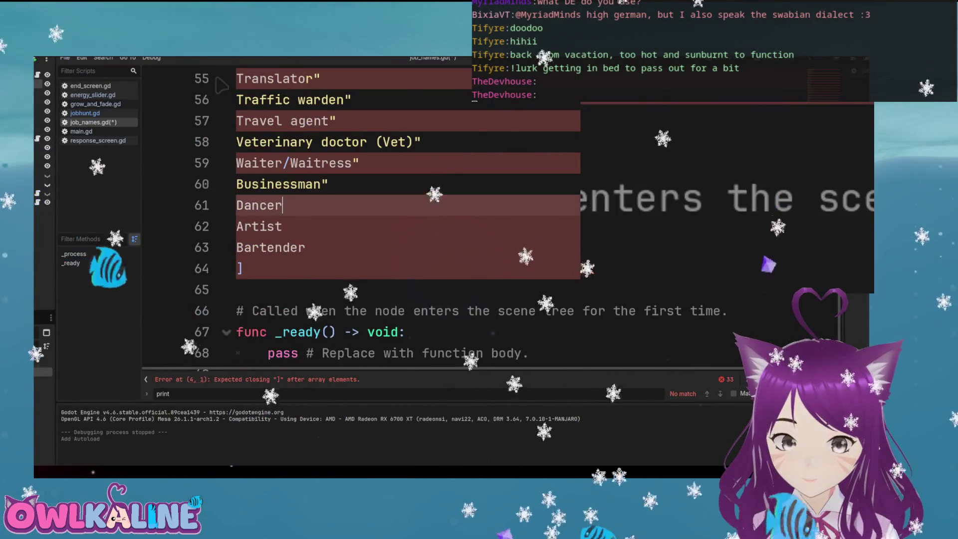
text(")
key(Down)
key(End)
text(")
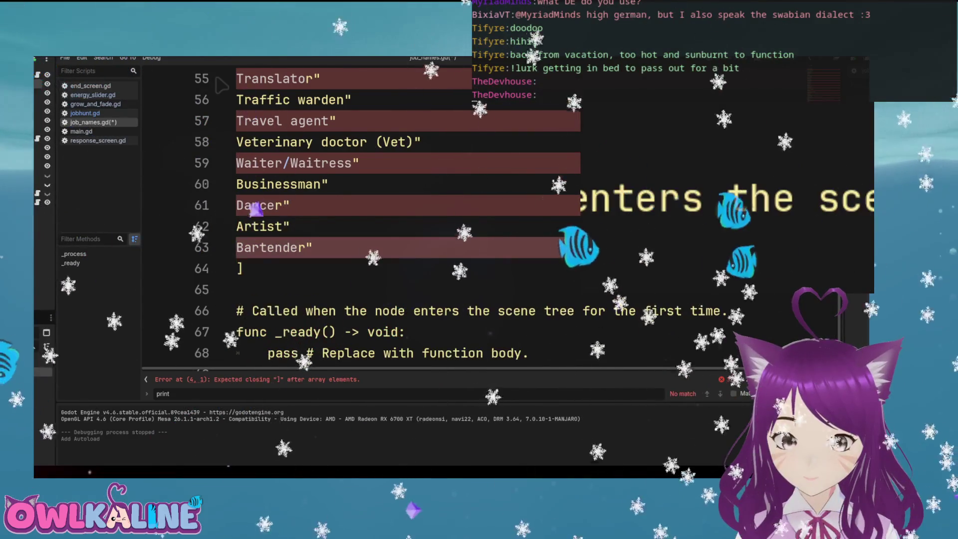
key(Home)
text(")
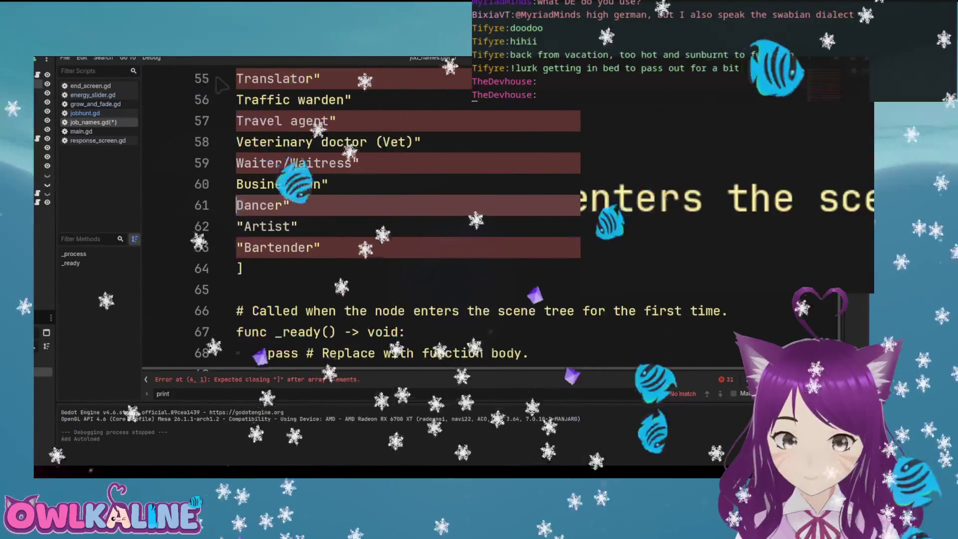
Remove the stray quotes in front of Dancer
key(Up)
key(Home)
text("")
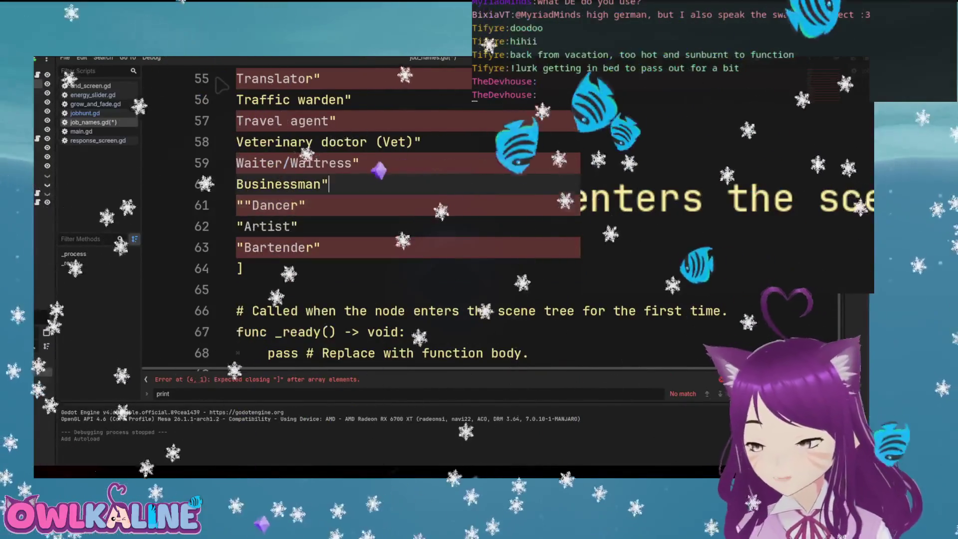
key(BackSpace)
key(BackSpace)
Add opening double quotes to the job names from Baker through Mechanic
scroll(221, 86, up, 2)
scroll(221, 85, up, 15)
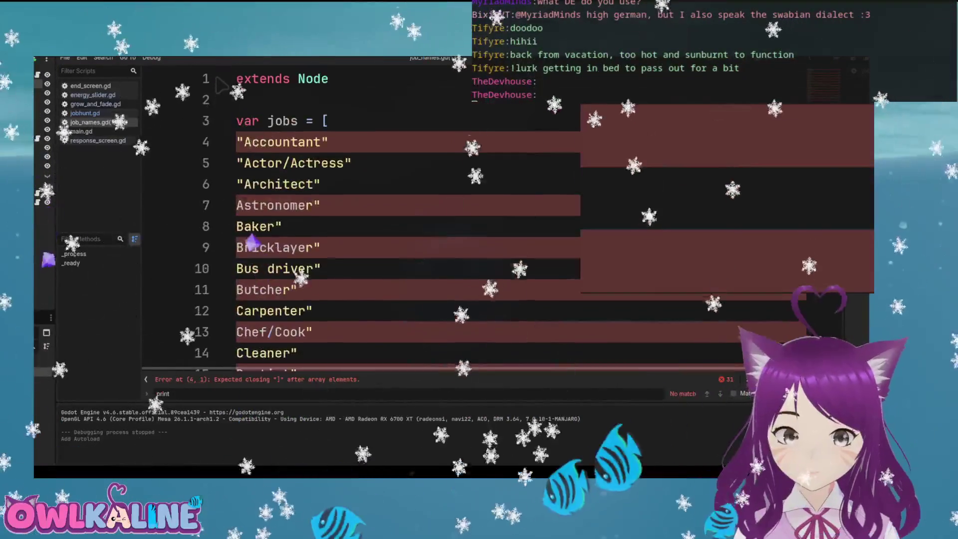
scroll(221, 86, down, 2)
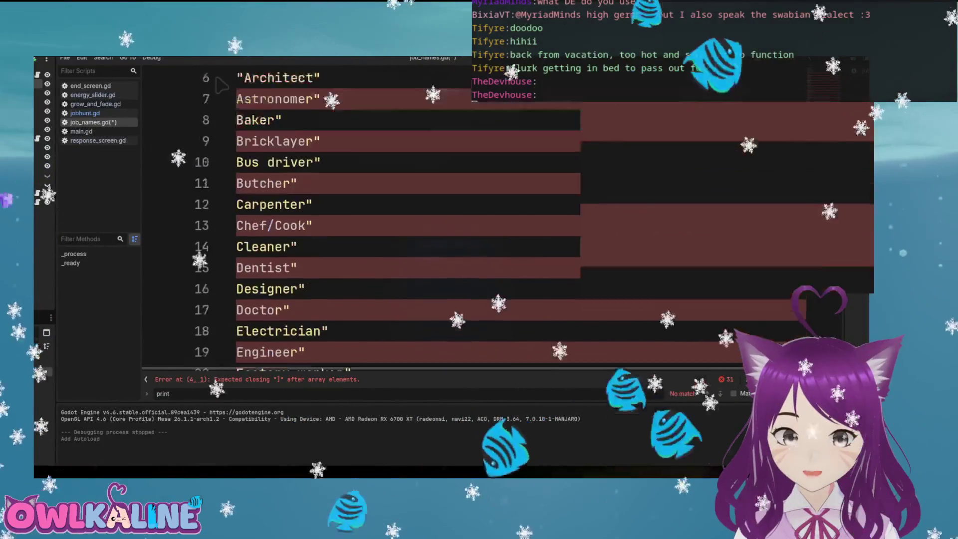
key(Down)
key(Left)
text(")
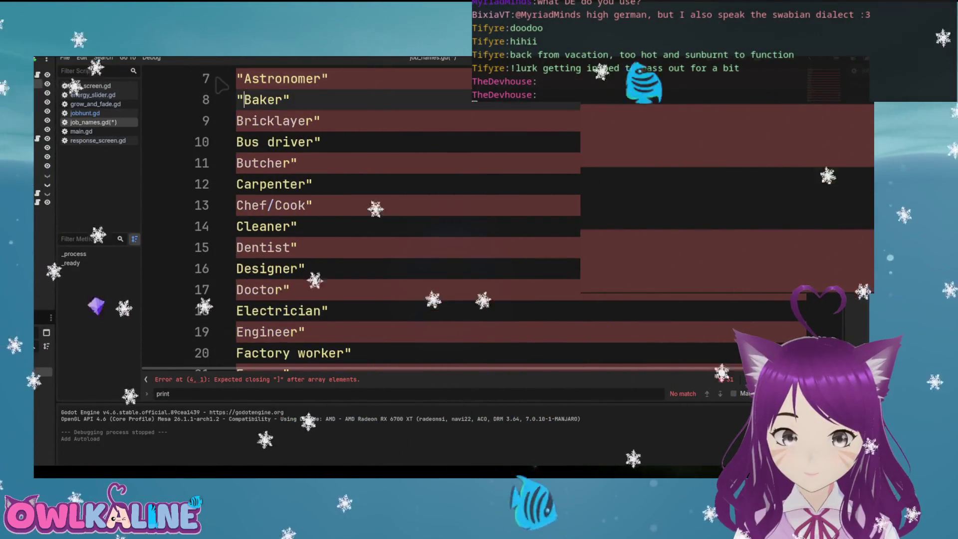
key(Down)
key(Left)
text(")
key(Down)
key(Left)
text(")
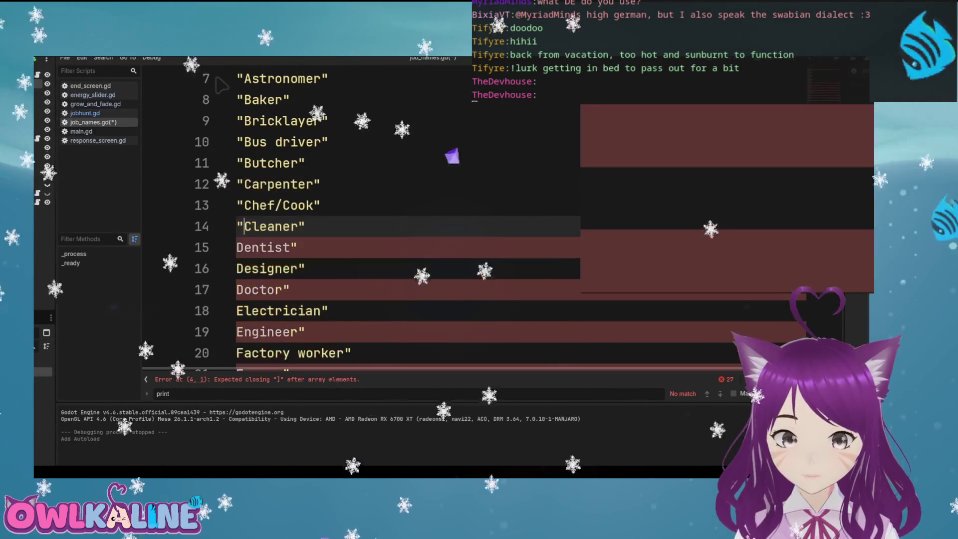
key(Down)
key(Left)
text(")
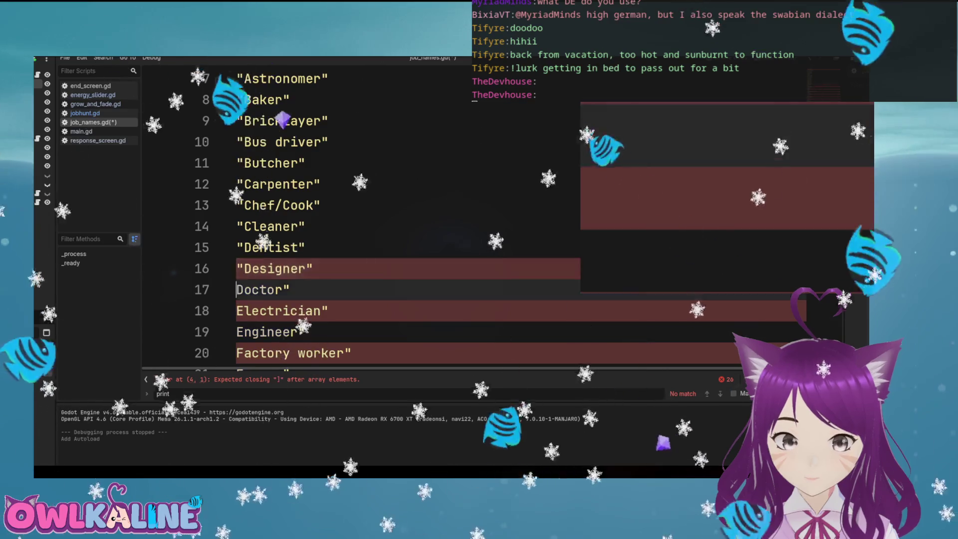
key(Down)
key(Left)
text(")
key(Down)
key(Left)
text(")
key(Down)
key(Left)
text(")
scroll(222, 86, down, 3)
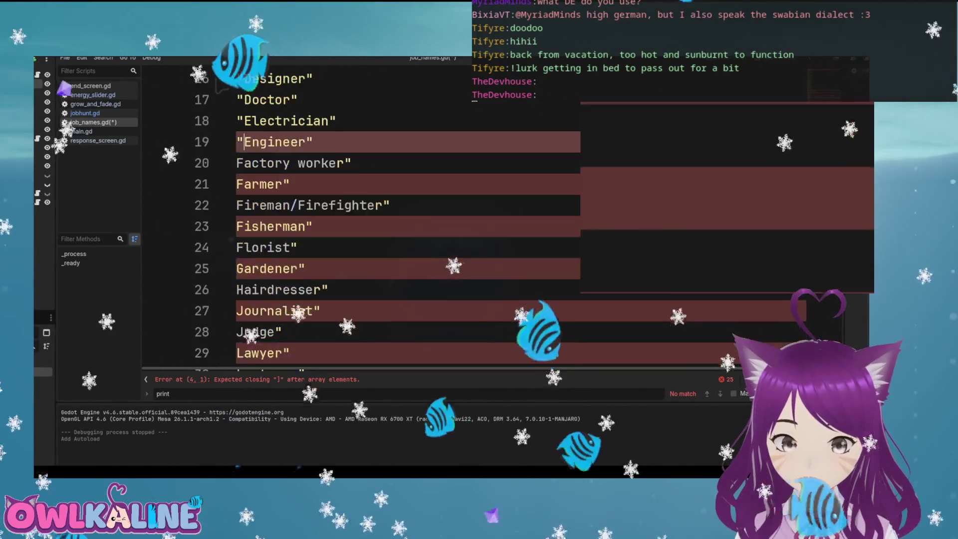
key(Down)
key(Left)
text(")
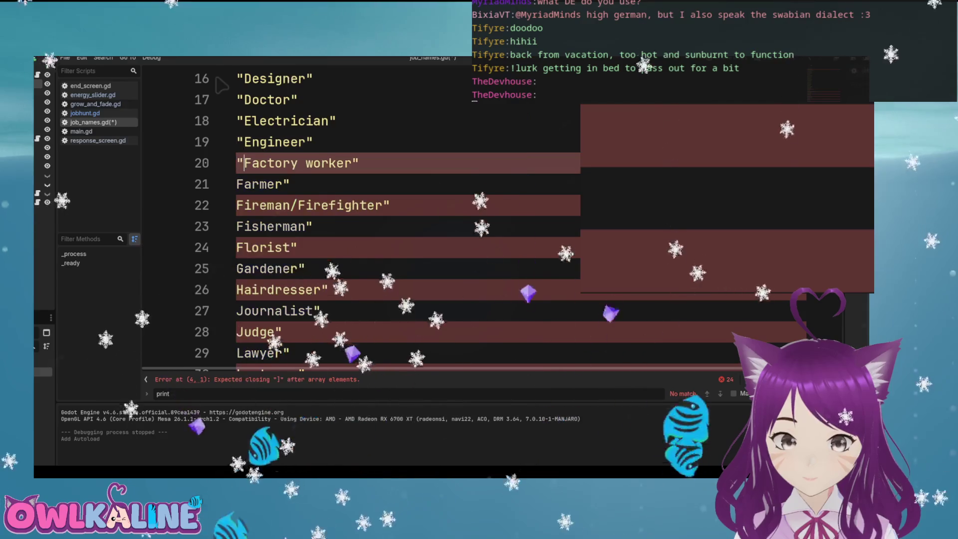
key(Down)
key(Left)
text(")
key(Down)
key(Left)
text(")
key(Down)
key(Left)
text(")
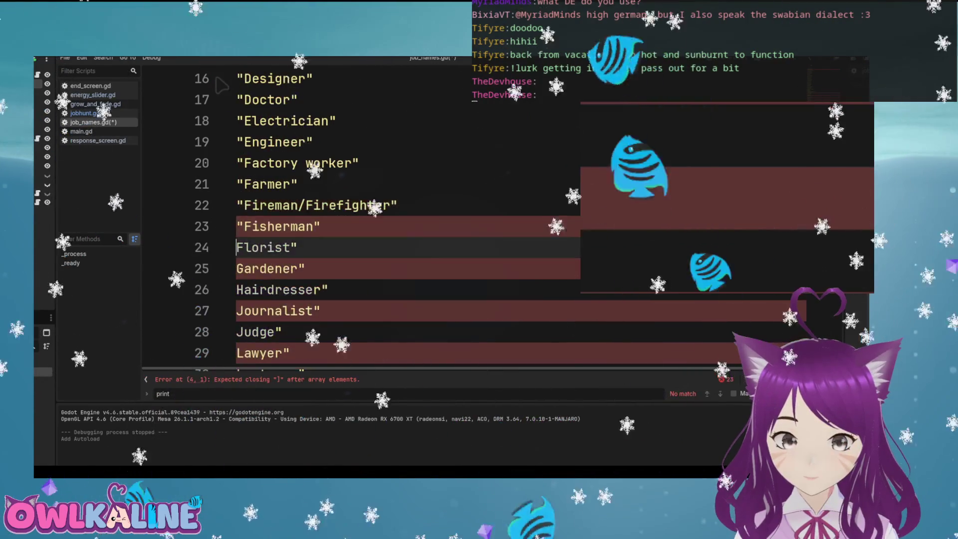
key(Down)
key(Left)
text(")
key(Down)
key(Left)
text(")
key(Down)
key(Left)
text(")
key(Down)
key(Left)
text(")
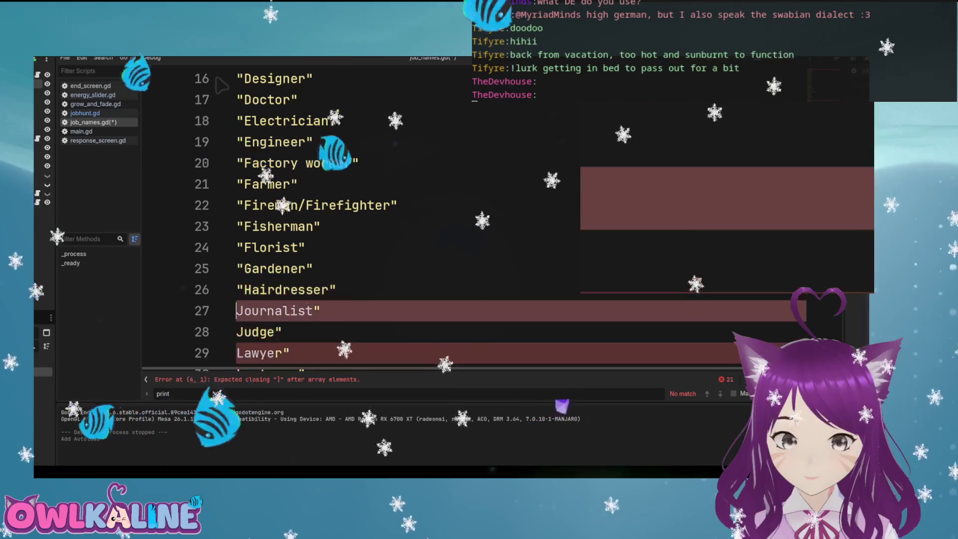
key(Down)
key(Left)
text(")
scroll(222, 85, down, 2)
key(Down)
key(Left)
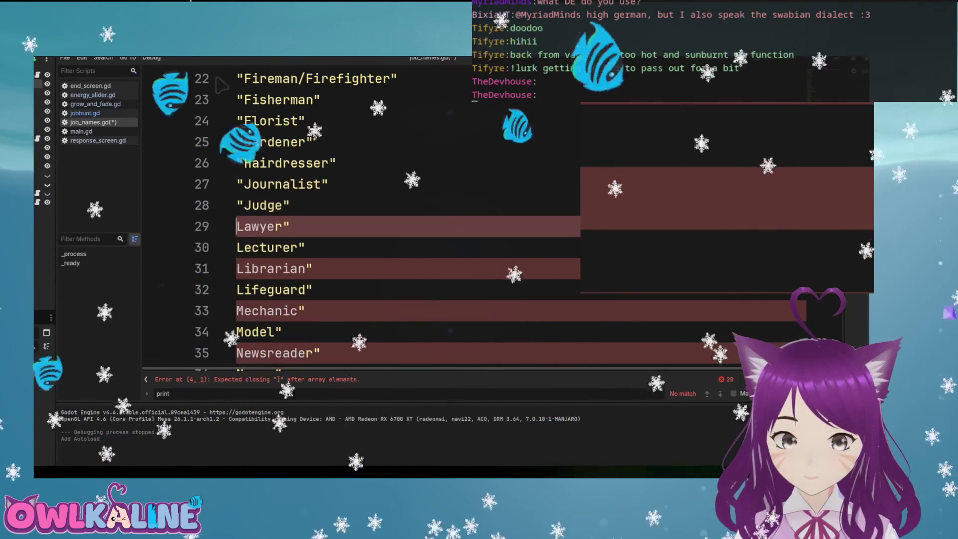
text(")
key(Down)
key(Left)
text(")
key(Down)
key(Left)
text(")
scroll(222, 85, down, 2)
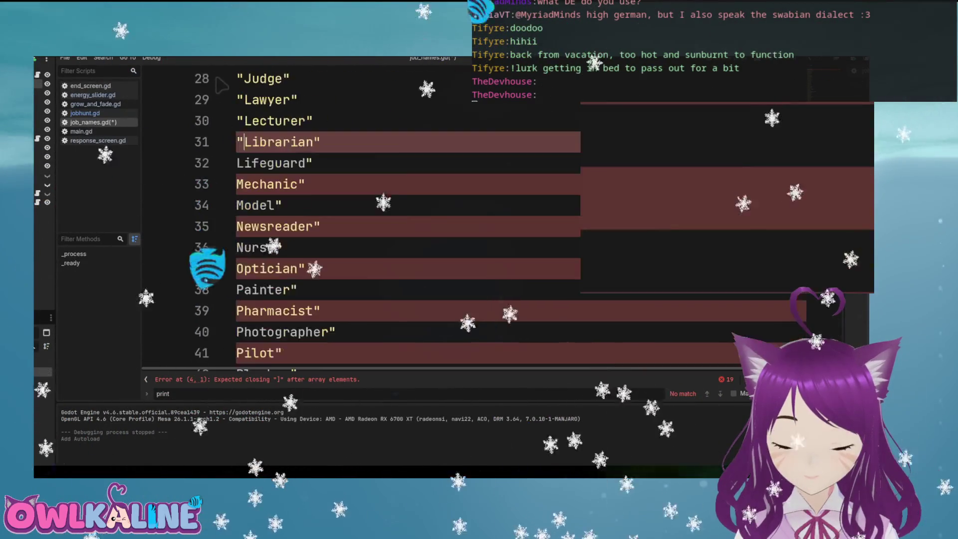
key(Down)
key(Left)
text(")
key(Down)
key(Left)
text(")
Add opening quotes from Model through Waiter/Waitress, deleting doubled quotes before Soldier and Tailor
key(Up)
key(Down)
key(Down)
key(Left)
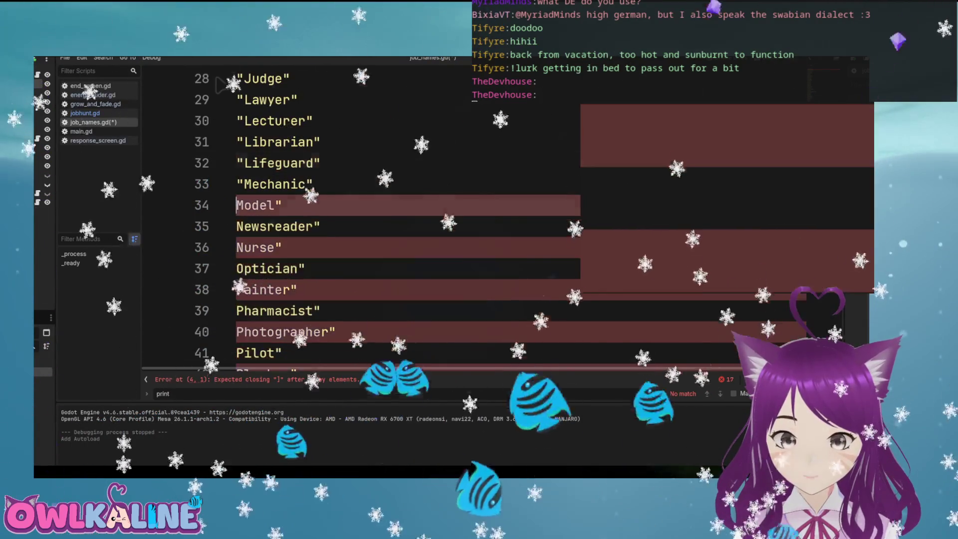
text(")
key(Down)
key(Left)
key(Down)
key(Left)
text(")
scroll(219, 86, down, 1)
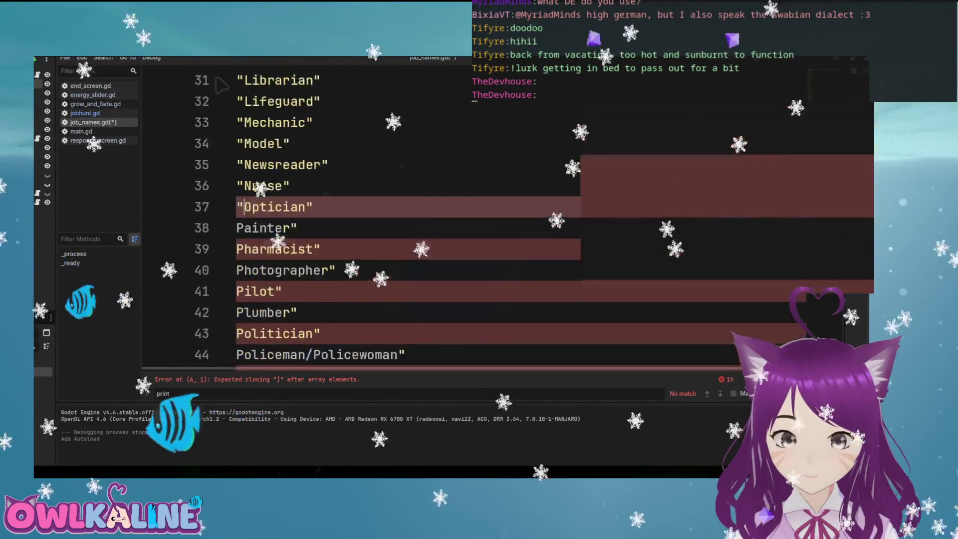
scroll(220, 86, down, 1)
key(Down)
key(Left)
text(")
key(Down)
key(Left)
text(")
key(Down)
key(Left)
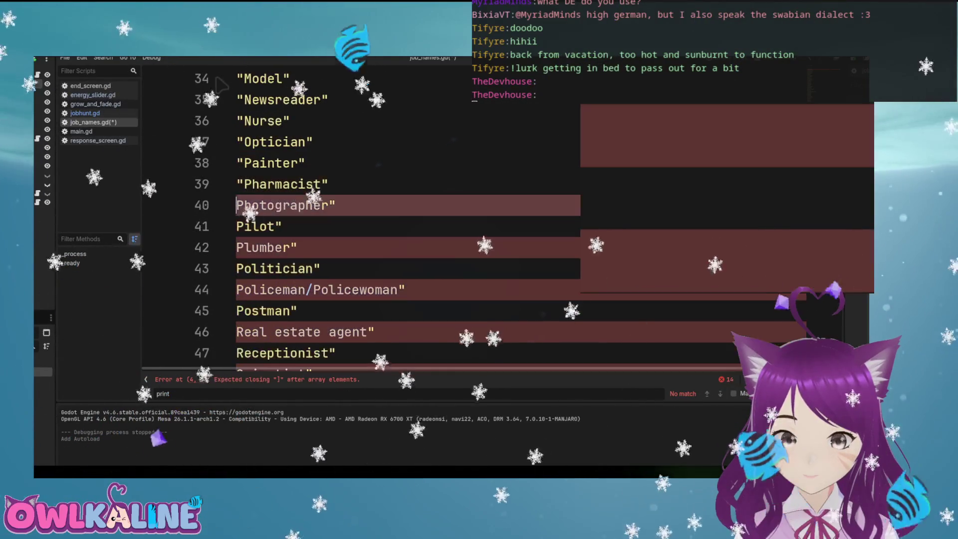
text(")
key(Down)
key(Left)
text(")
key(Down)
key(Left)
text(")
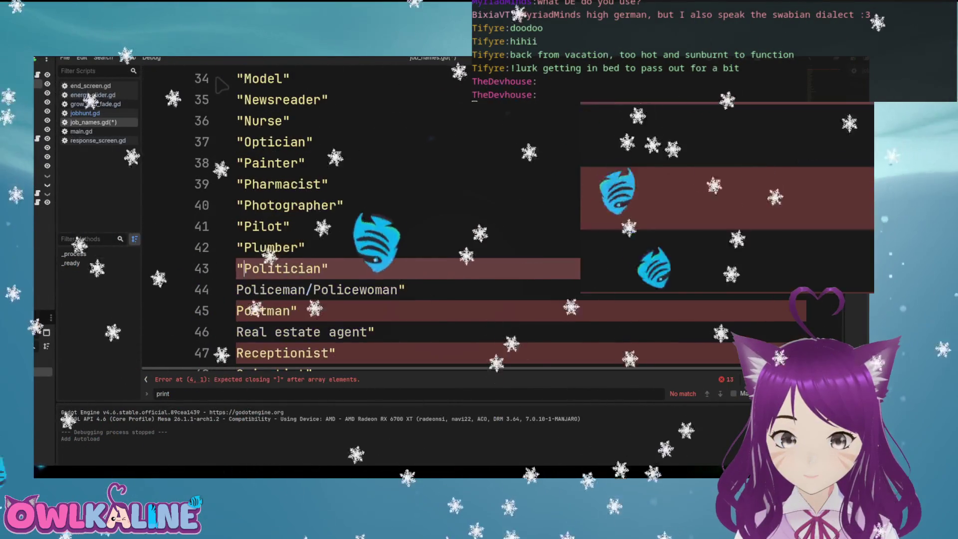
key(Down)
key(Left)
text(")
key(Down)
key(Left)
scroll(222, 86, down, 2)
text(")
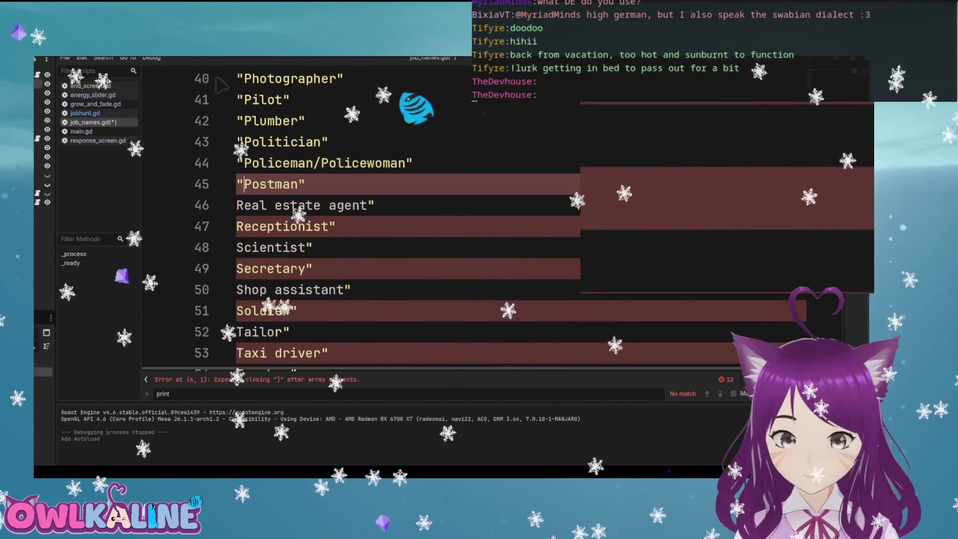
key(Down)
key(Left)
text(")
key(Down)
key(Left)
text(")
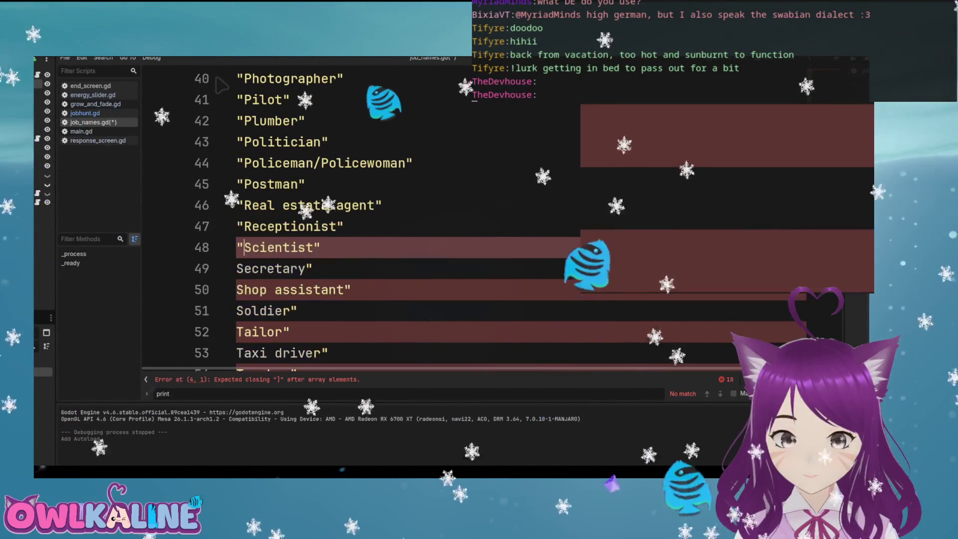
key(Down)
key(Left)
text(")
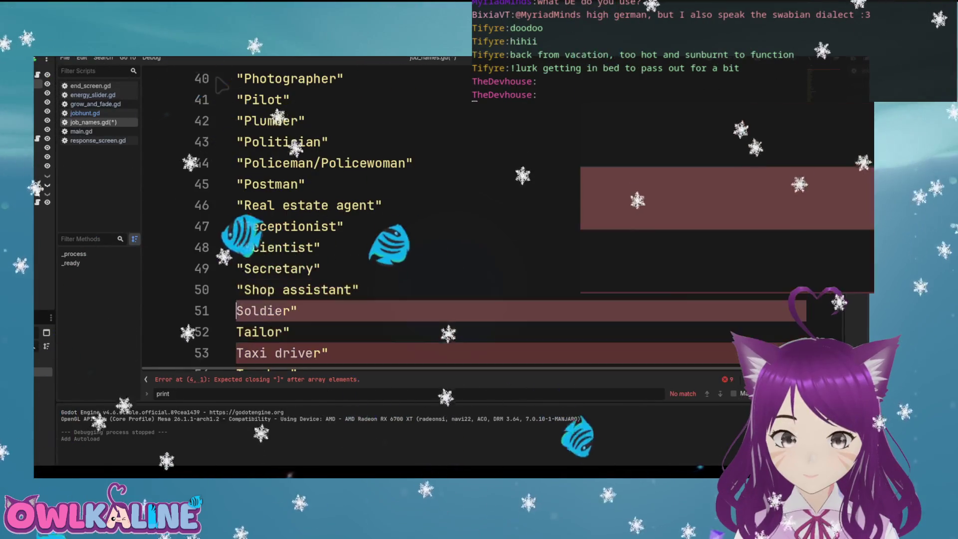
key(Down)
key(Left)
text(")
scroll(222, 86, down, 3)
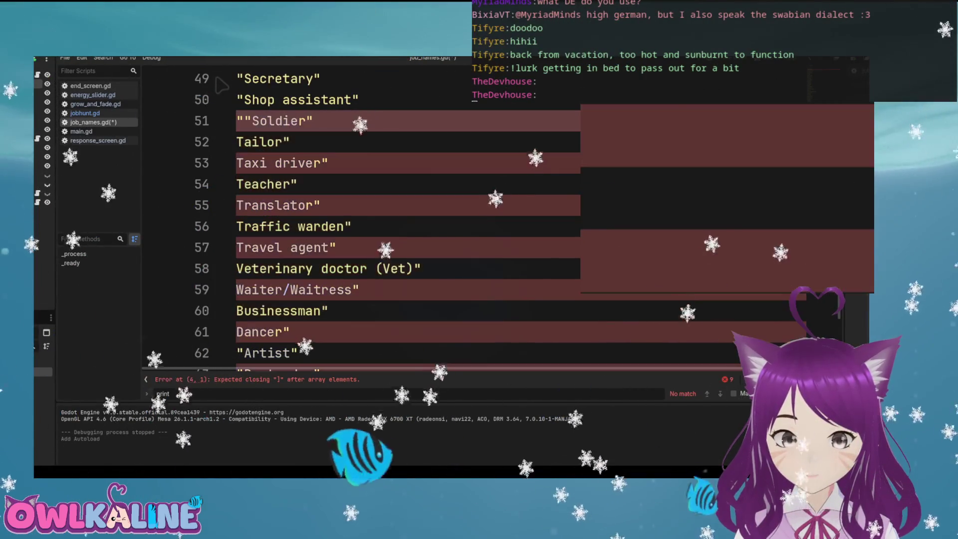
key(BackSpace)
key(BackSpace)
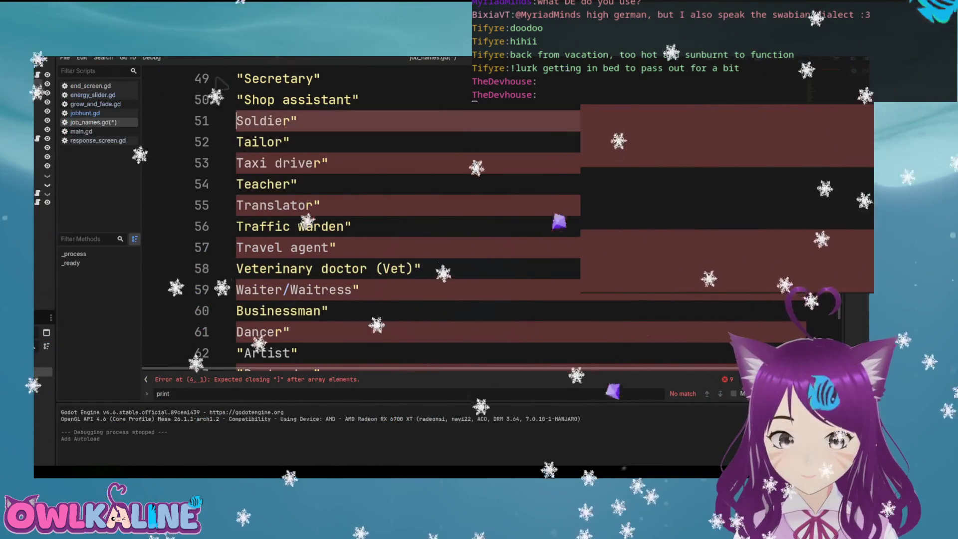
text(")
key(Down)
key(Left)
text("")
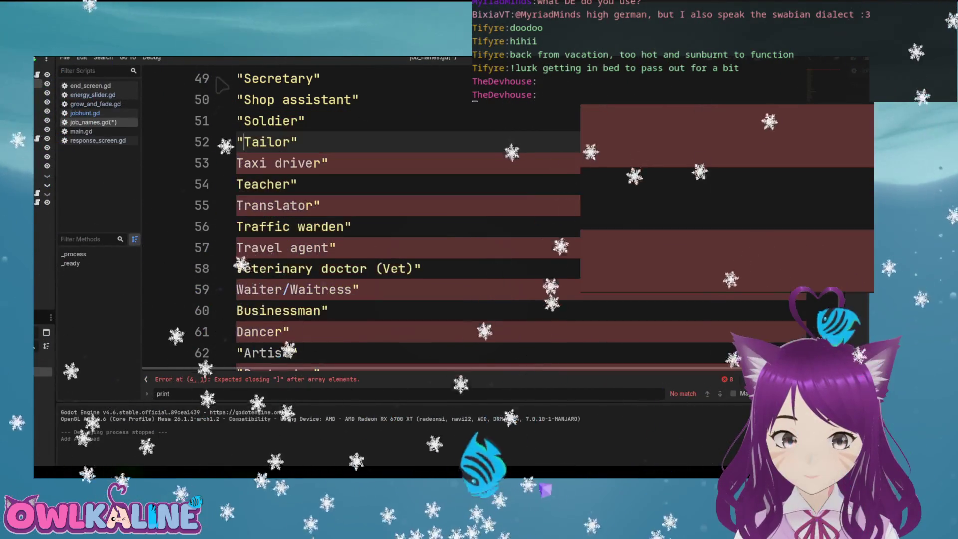
key(BackSpace)
key(BackSpace)
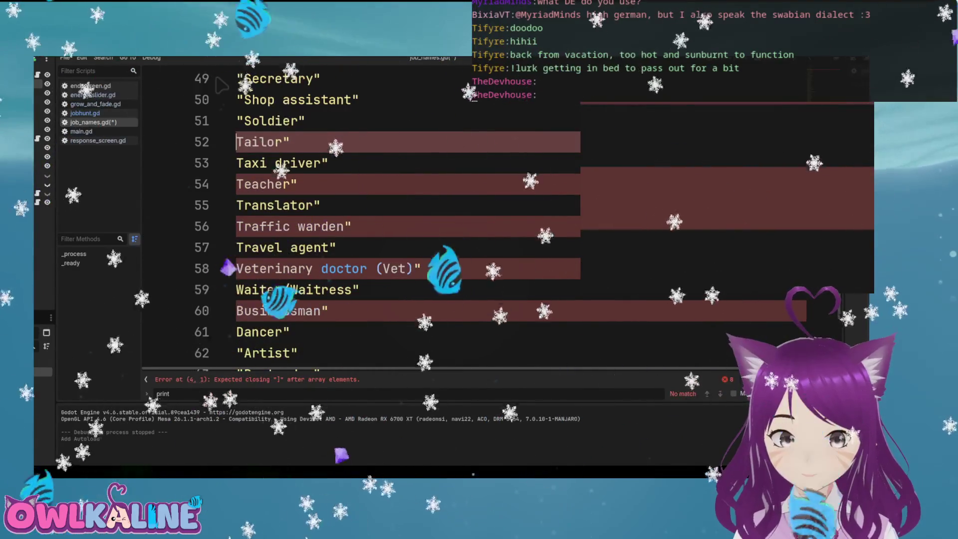
text(")
key(Down)
key(Left)
text(")
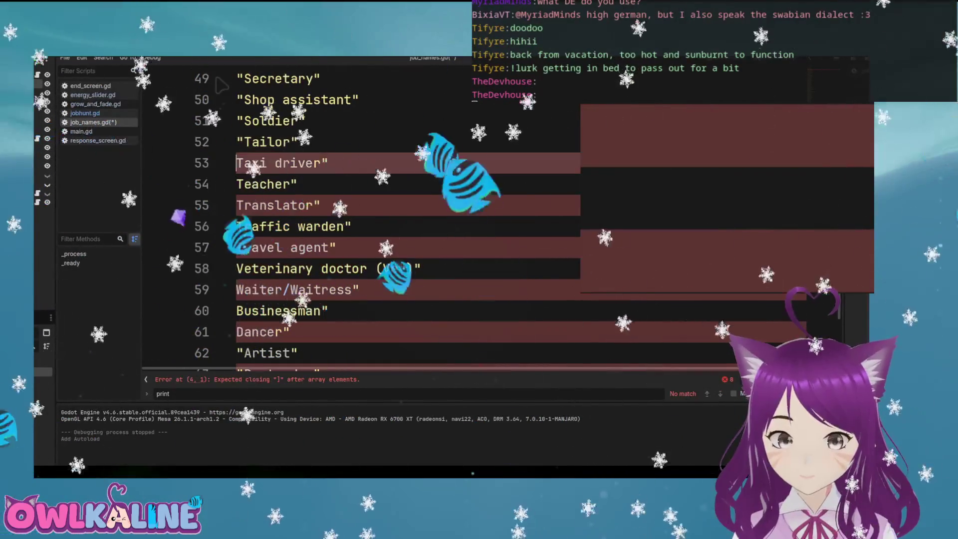
key(Down)
key(Left)
text(")
key(Down)
key(Left)
text(")
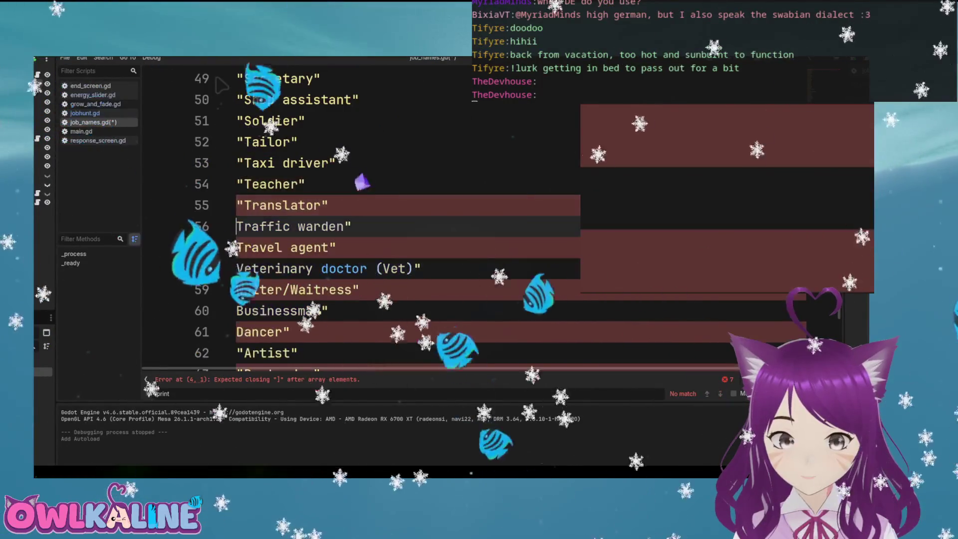
key(Down)
key(Left)
text(")
key(Down)
key(Left)
text(")
key(Down)
key(Left)
text(")
key(Down)
key(Left)
text(")
key(Down)
key(Left)
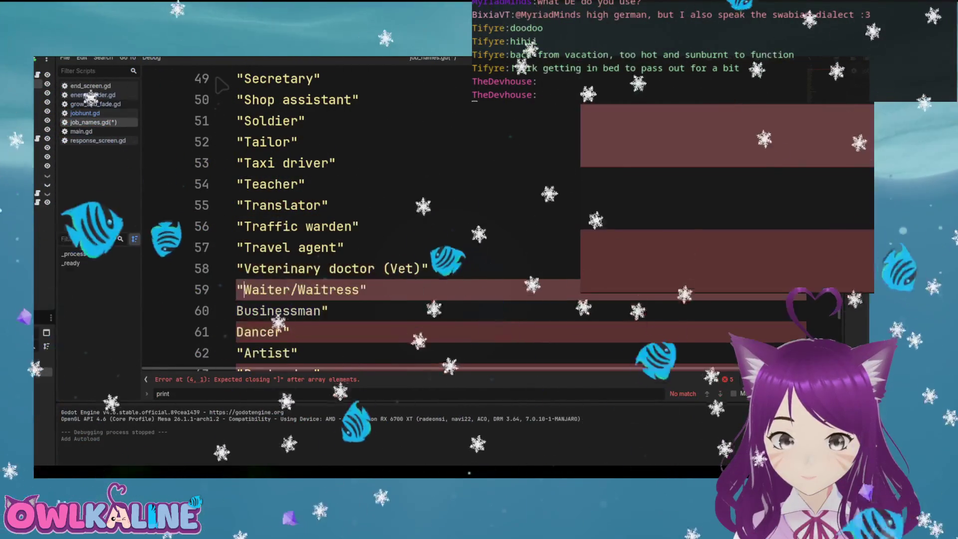
key(Down)
key(Left)
Delete the extra quote after Dancer and recheck the Bartender and Artist lines
key(ctrl+shift+Right)
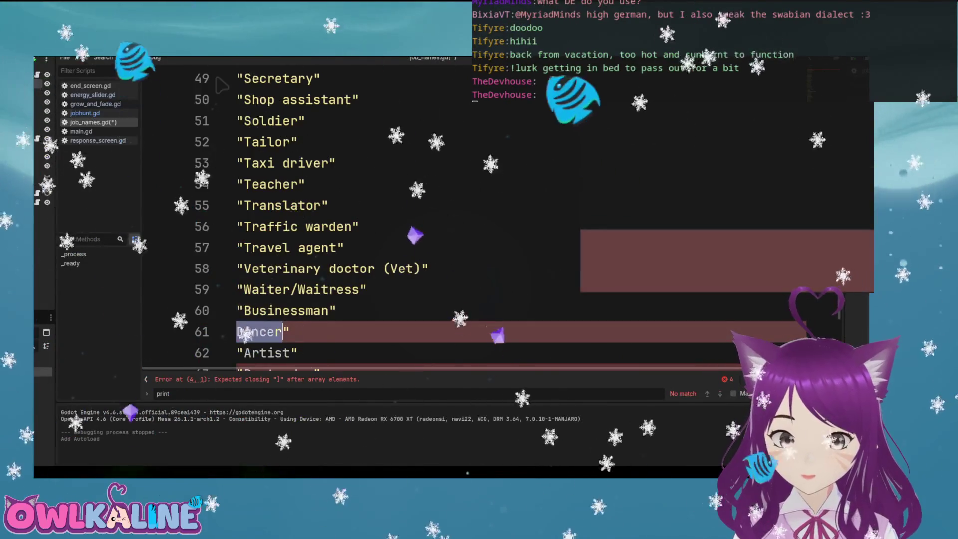
key(End)
key(BackSpace)
key(Down)
key(Down)
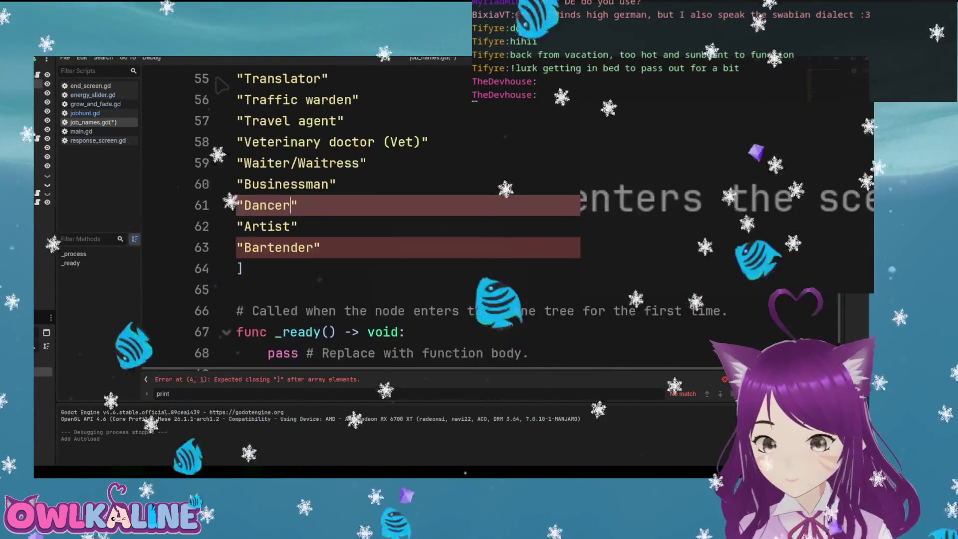
key(Up)
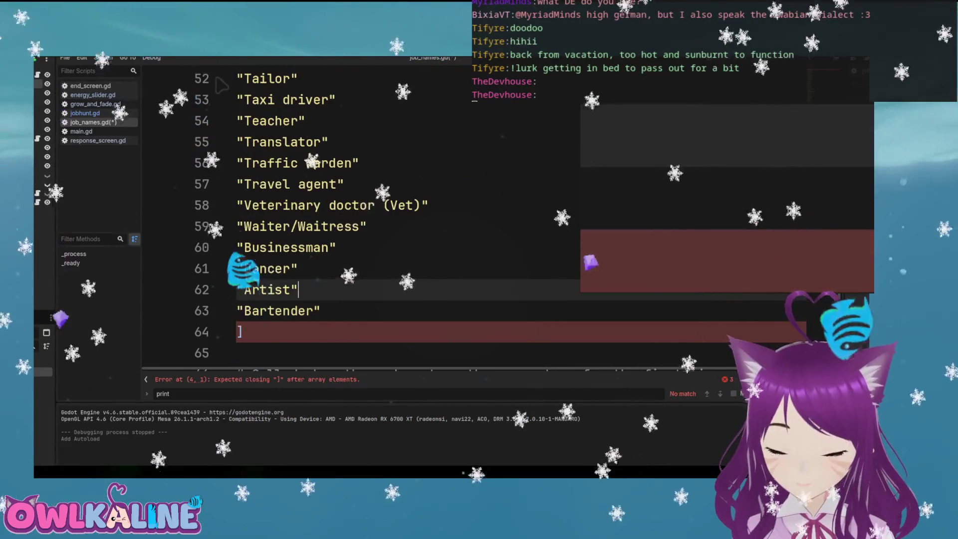
key(Up)
Add trailing commas to the lower job names in the jobs array, starting at Bartender
text(,)
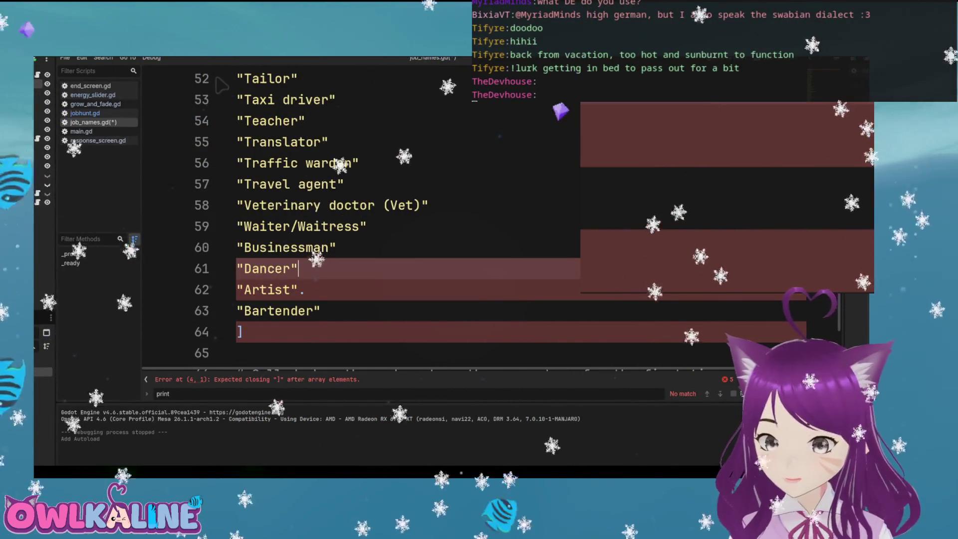
key(Down)
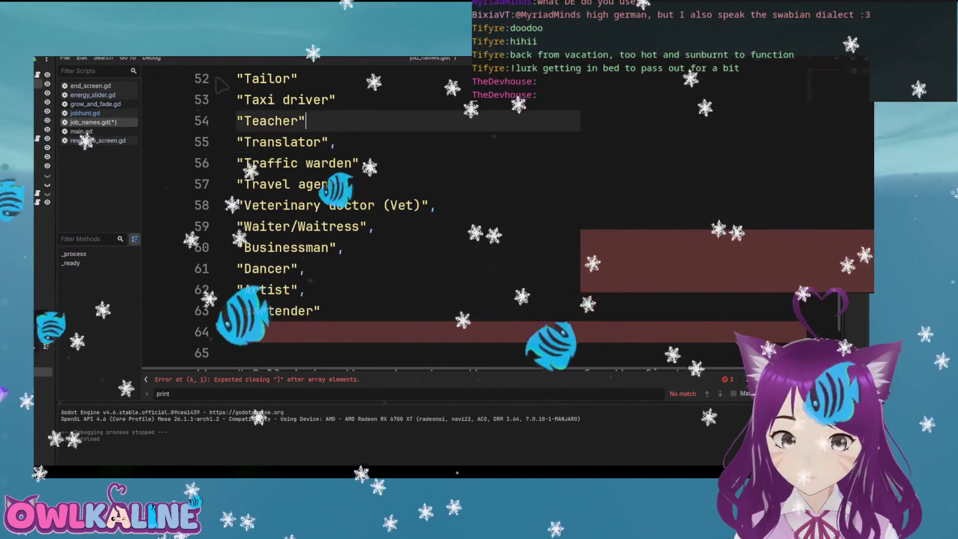
scroll(350, 209, up, 5)
key(Up)
text(,)
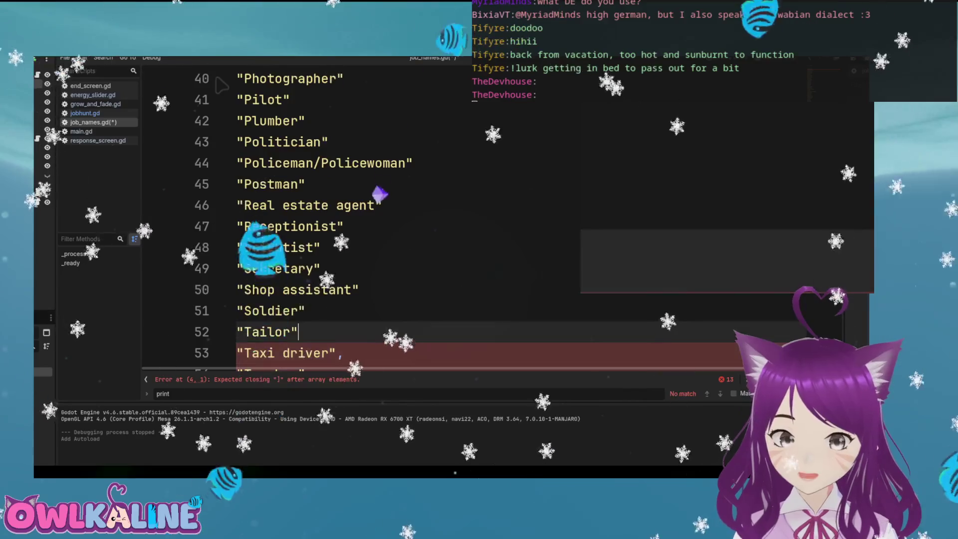
key(Up)
text(,)
key(Up)
text(,)
key(Up)
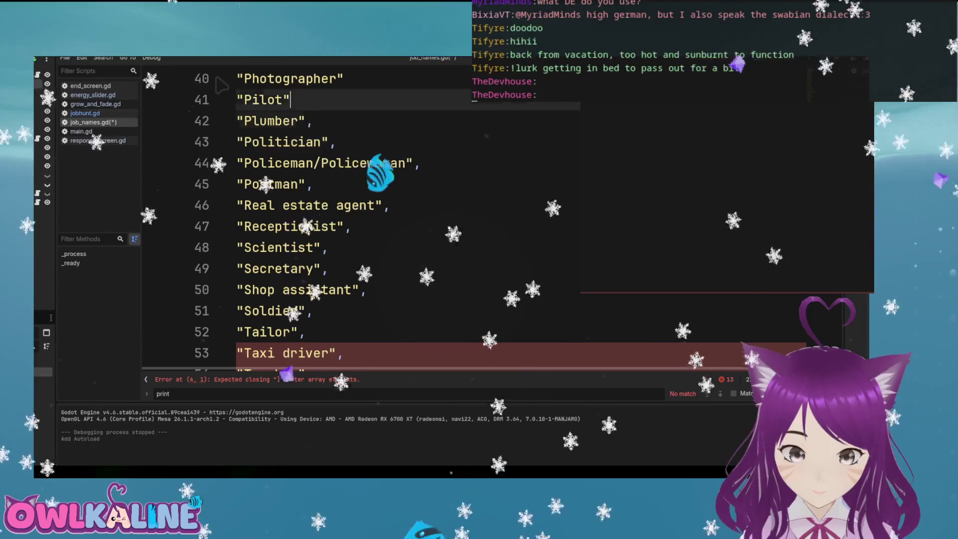
text(,)
scroll(221, 86, up, 3)
key(Up)
key(End)
text(,)
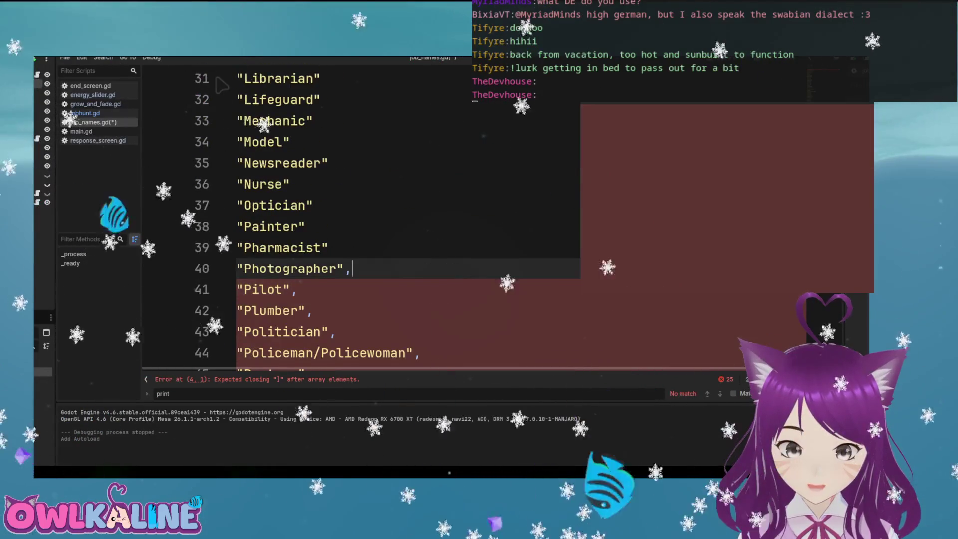
key(Down)
text(,)
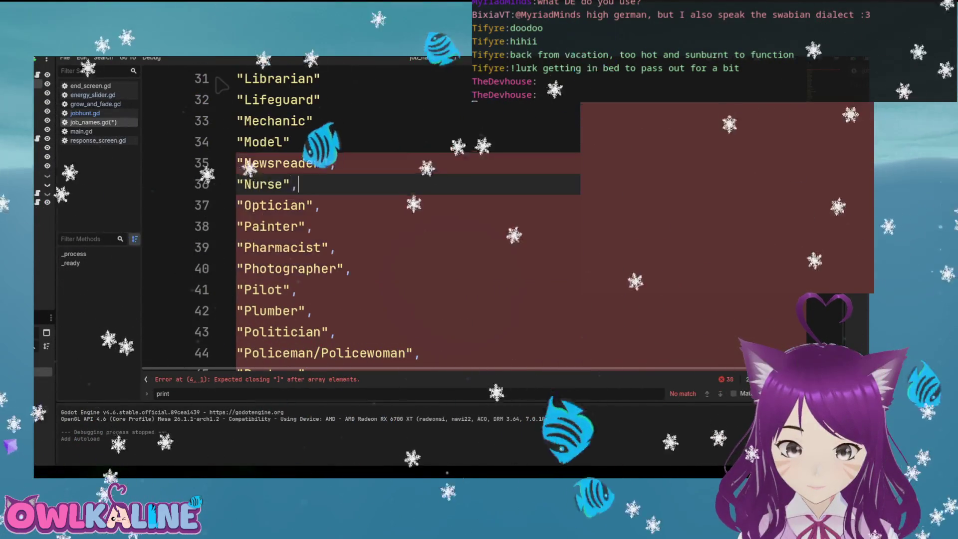
text(,)
Continue adding commas up the list through the Accountant and Actor/Actress entries
scroll(222, 85, up, 2)
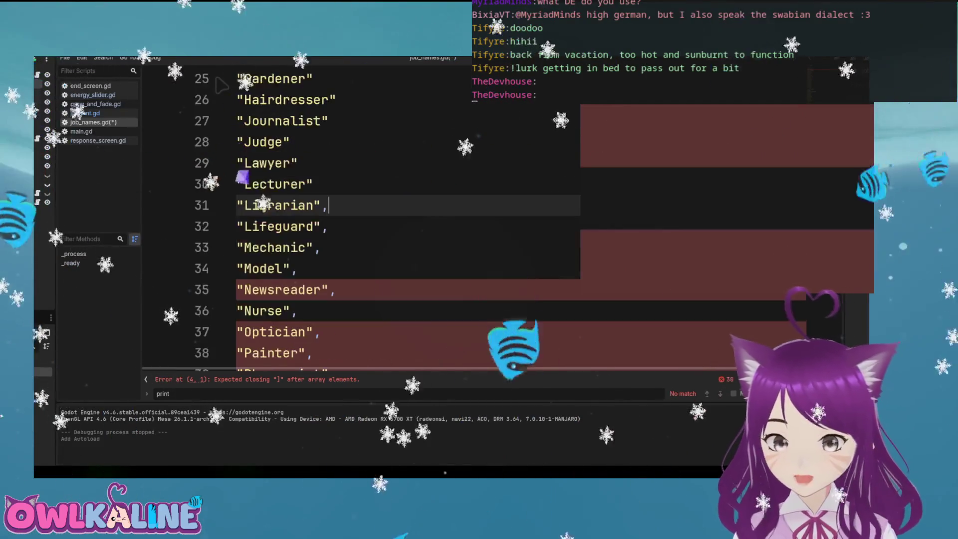
key(Up)
key(Up)
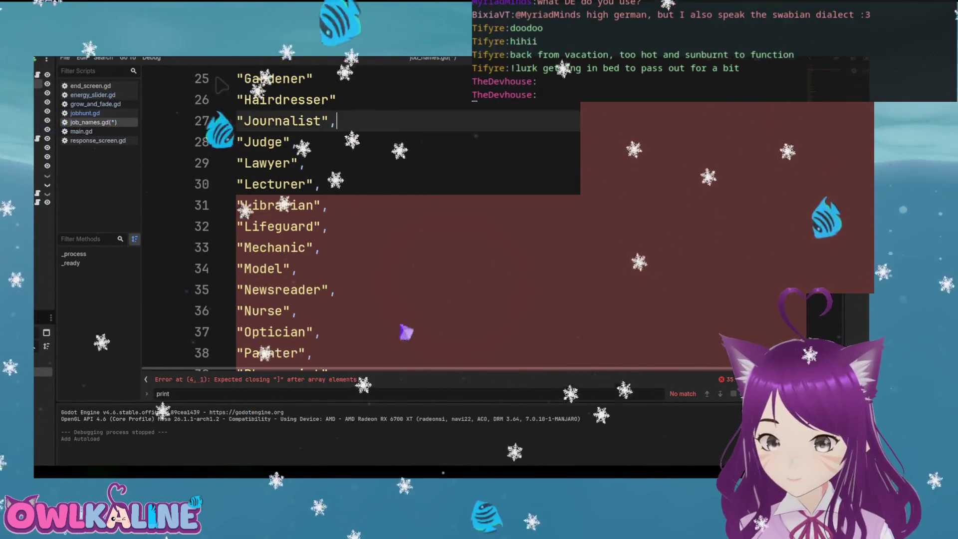
key(Up)
text(,)
scroll(222, 86, up, 4)
key(Up)
text(,)
key(Up)
text(,)
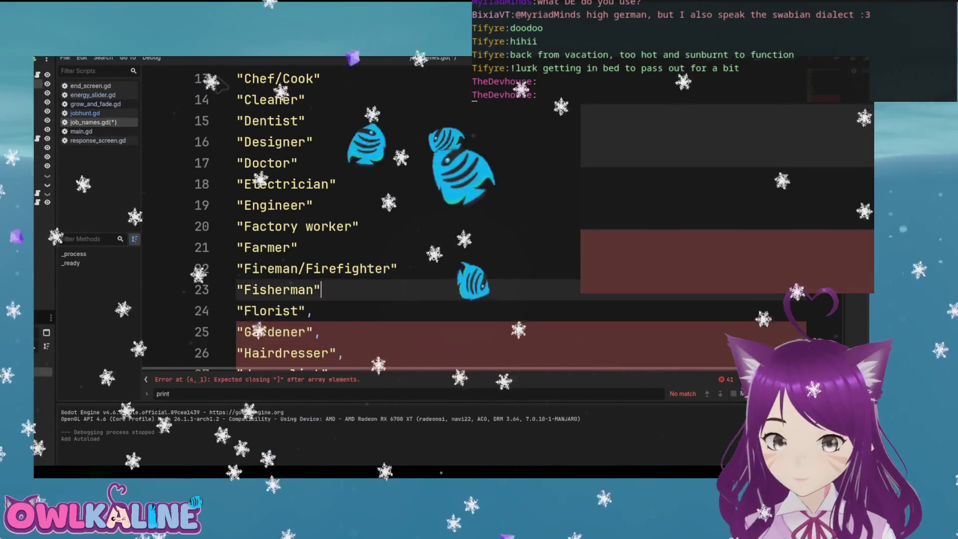
text(,)
key(Up)
key(Up)
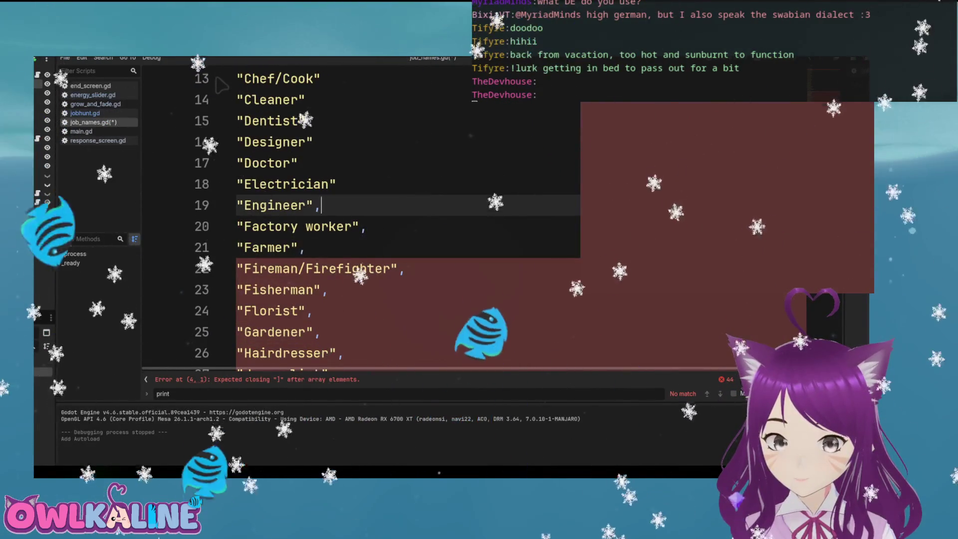
key(Down)
text(,)
key(Up)
key(Up)
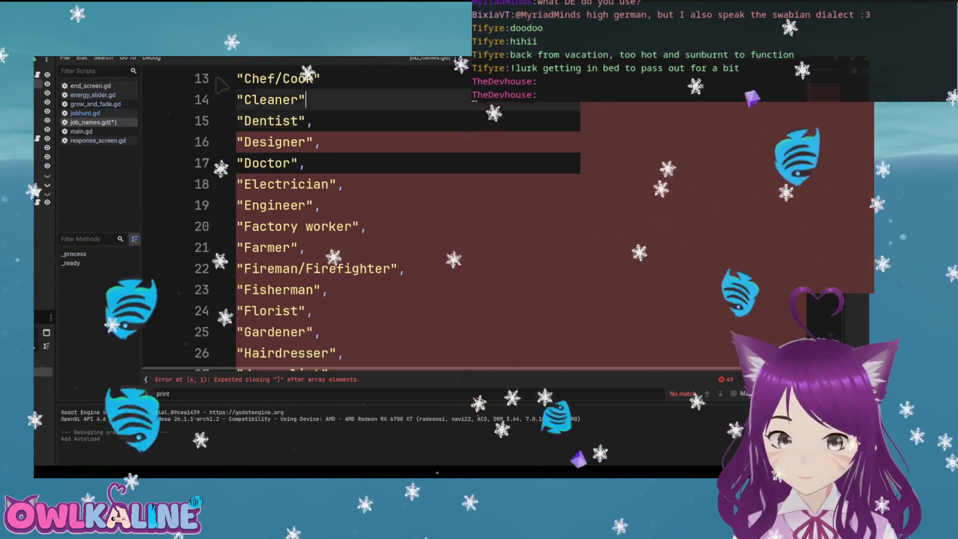
text(,)
scroll(221, 86, up, 2)
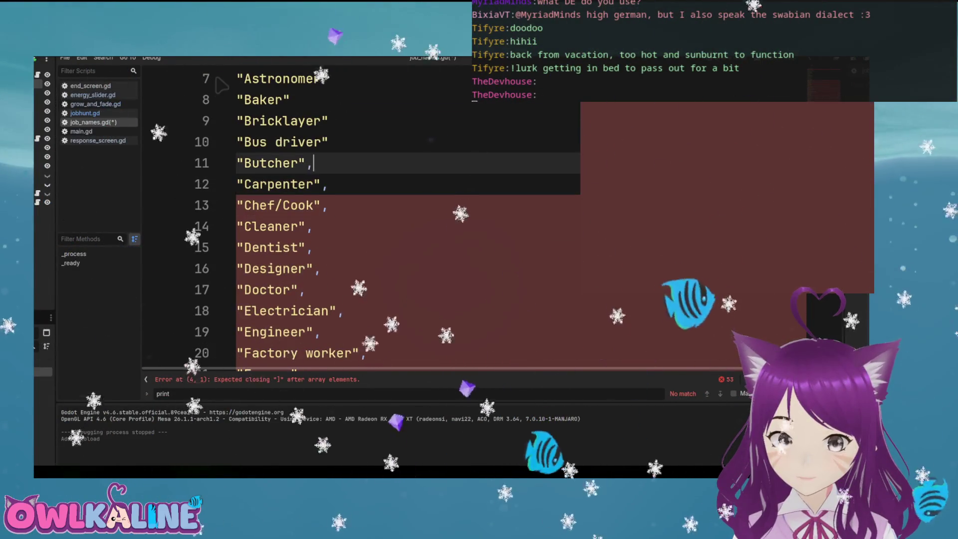
click(310, 81)
text(,)
scroll(221, 86, up, 2)
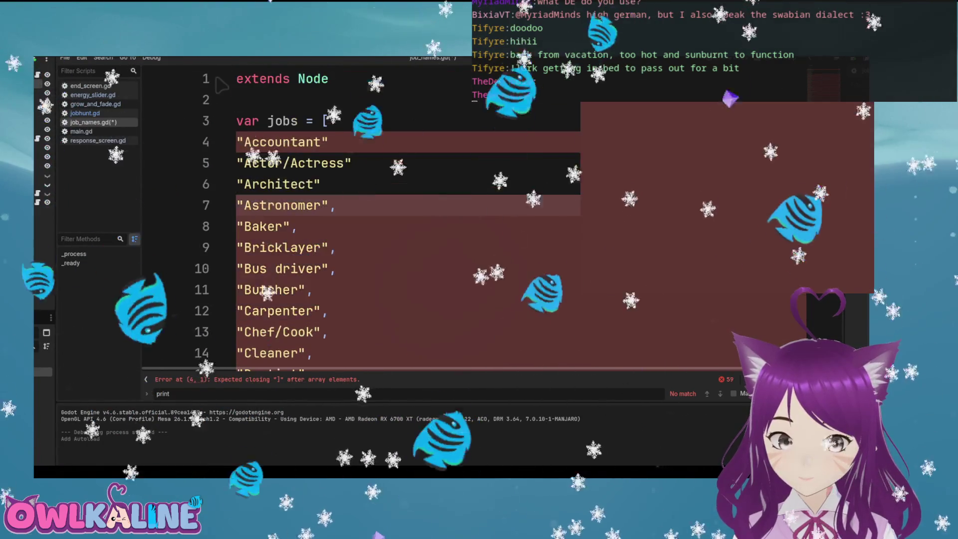
key(Up)
key(Up)
text(,)
key(Up)
text(,)
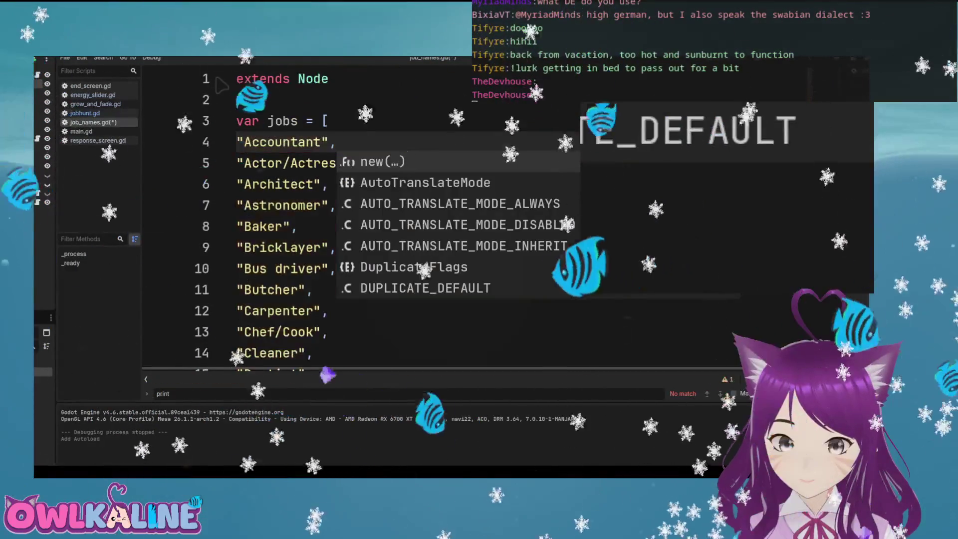
key(Escape)
key(Up)
key(Down)
key(Down)
key(End)
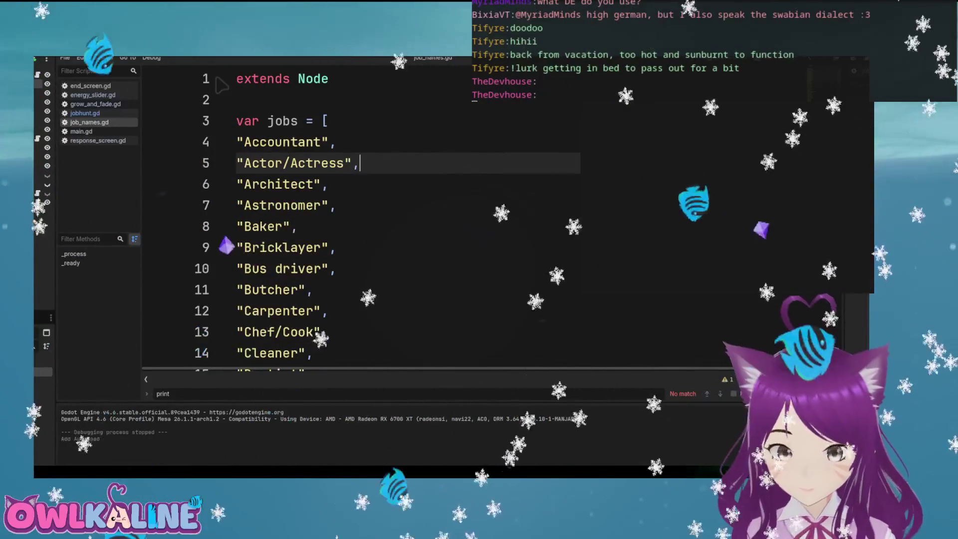
Replace the 'Soldier' entry on line 51 with 'Software developer'
scroll(222, 86, down, 9)
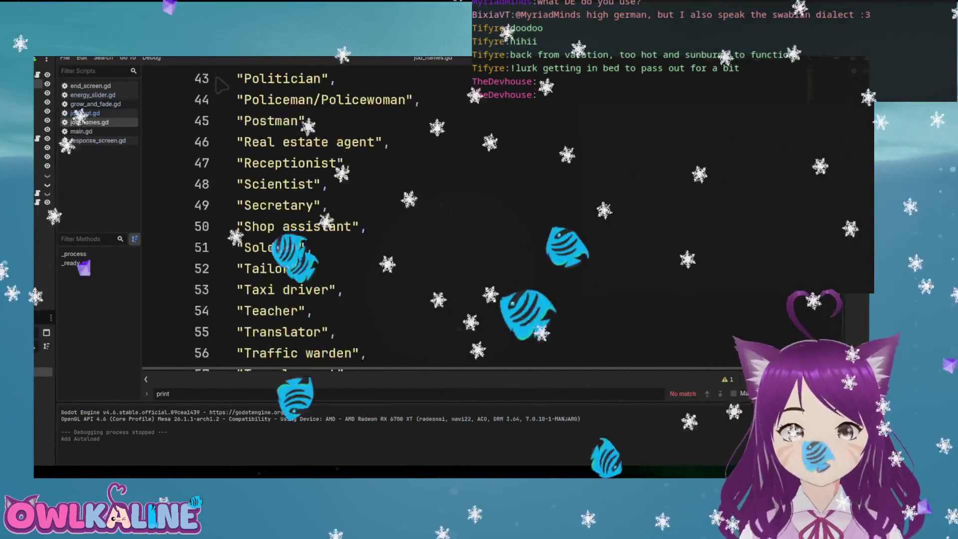
scroll(222, 86, up, 3)
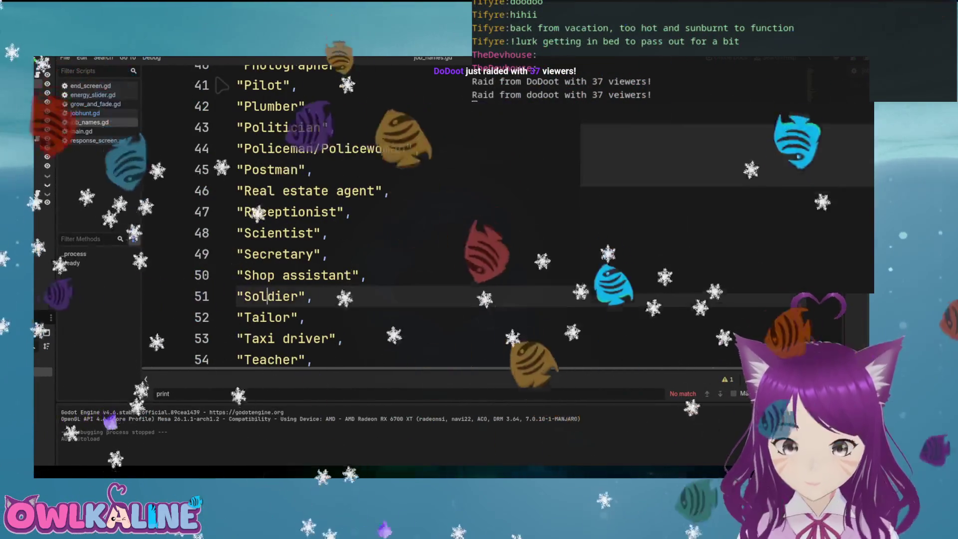
double_click(274, 296)
text(Softwa)
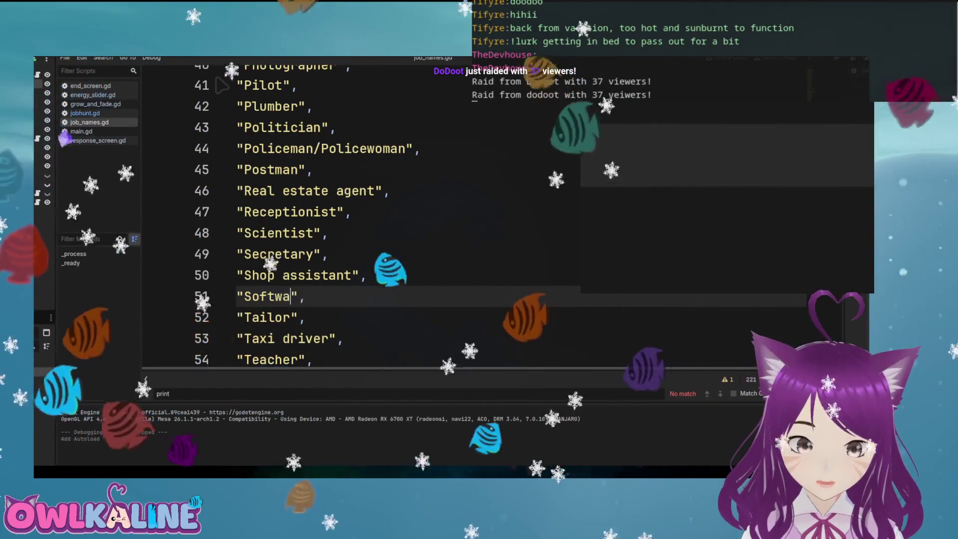
text(re developer)
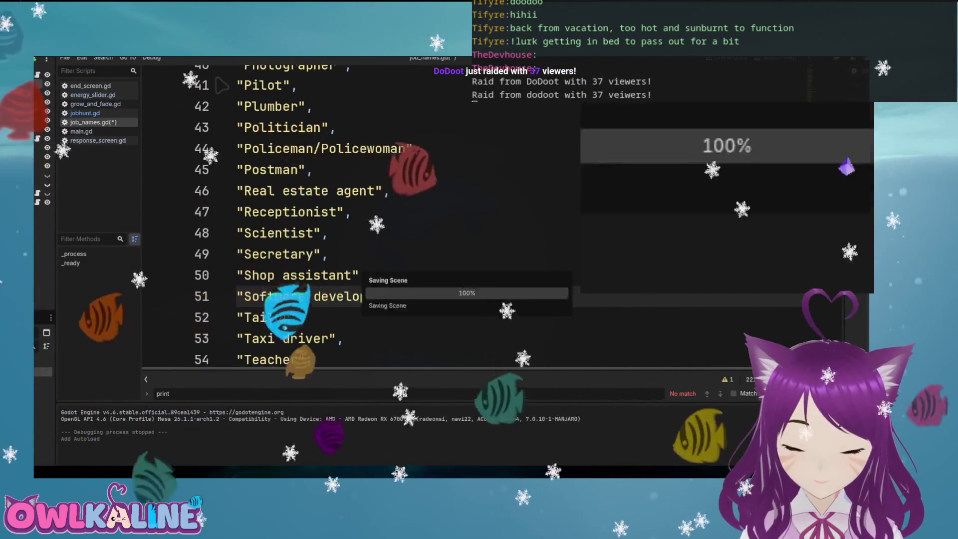
Add a new 'Game Developer' entry with a trailing comma below 'Software developer'
key(Return)
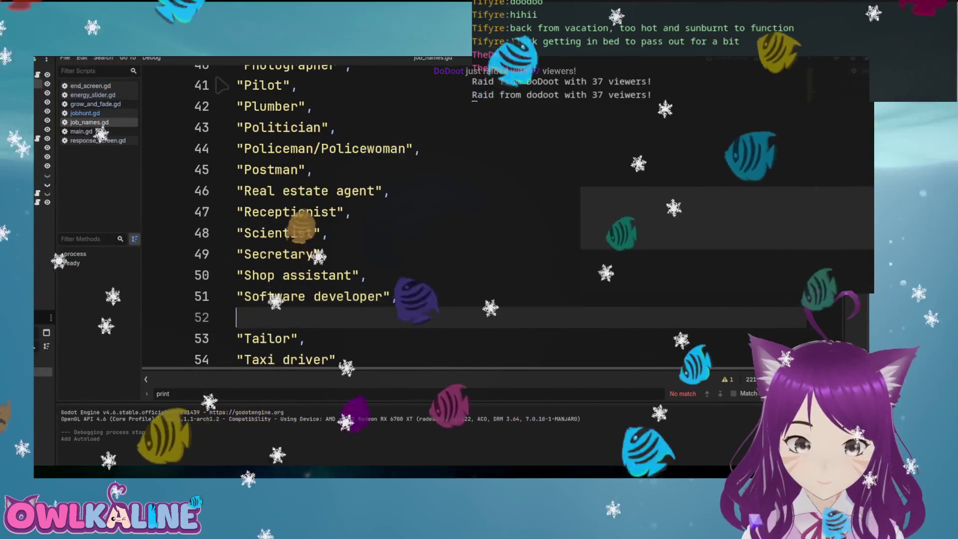
text("Game Develop)
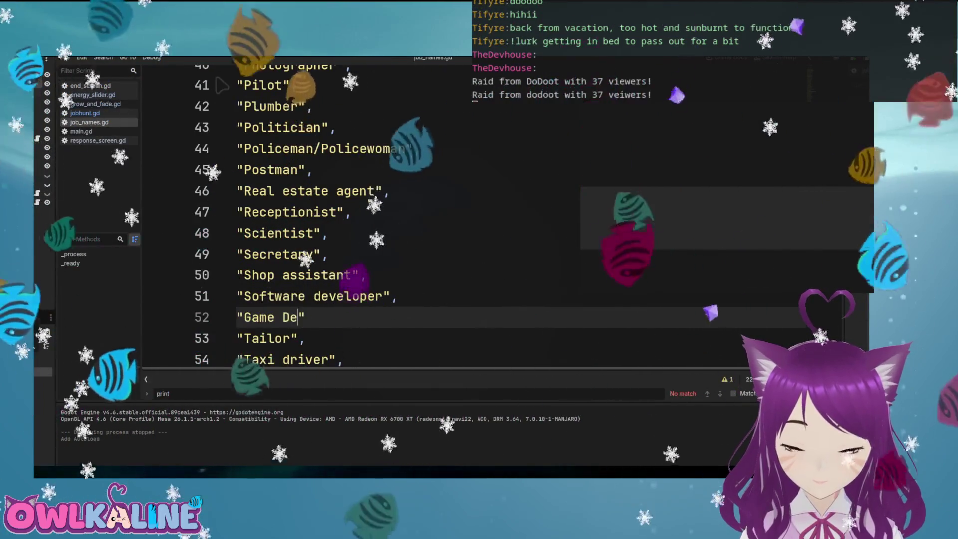
text(er)
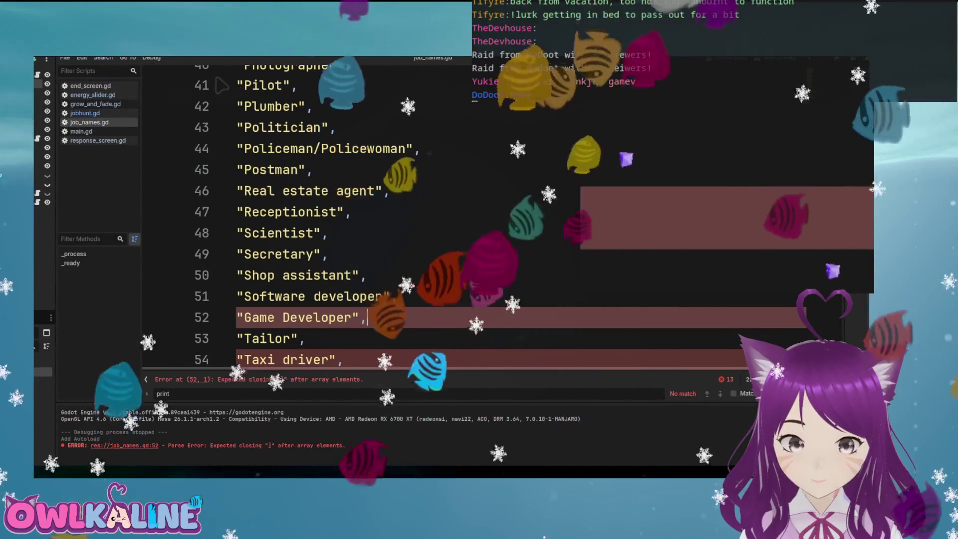
key(End)
text(,)
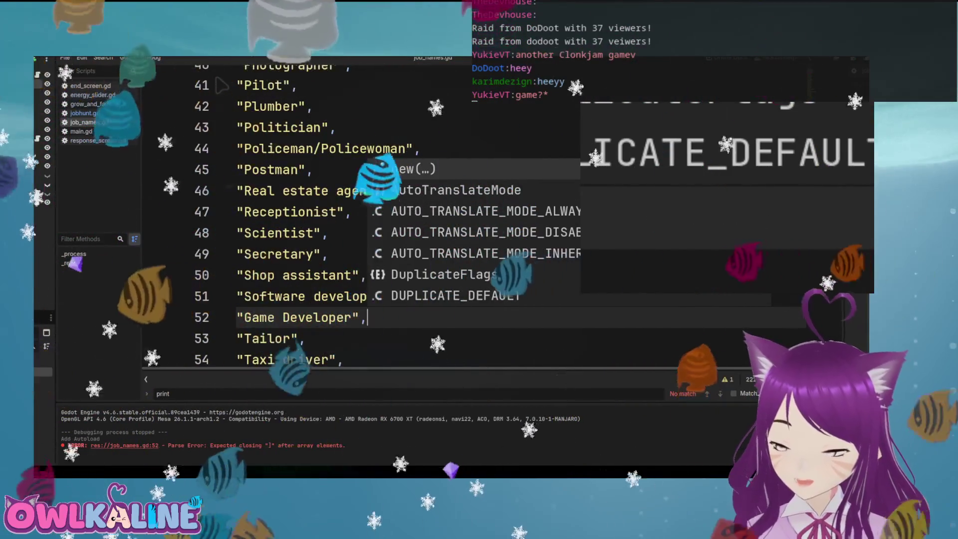
key(Down)
key(Down)
key(Down)
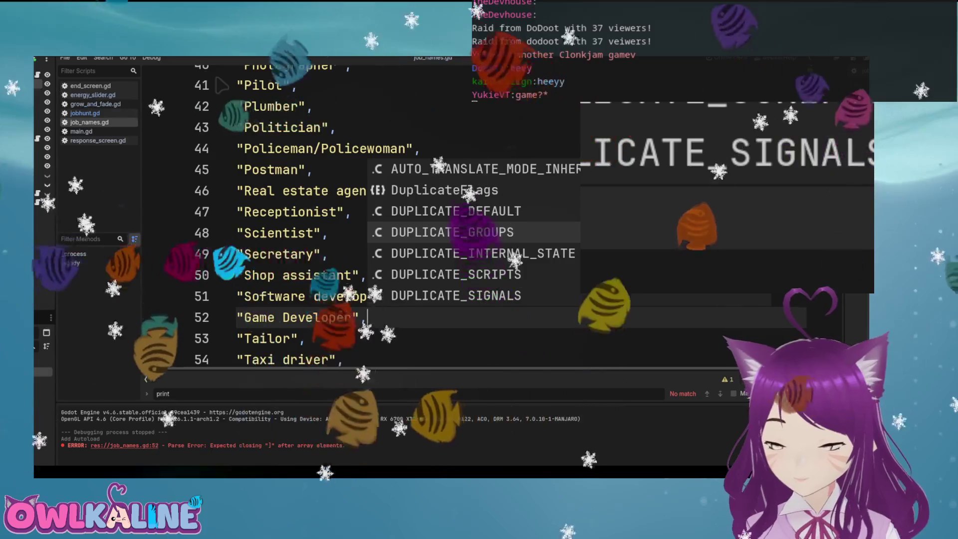
key(Down)
key(Down)
key(Down)
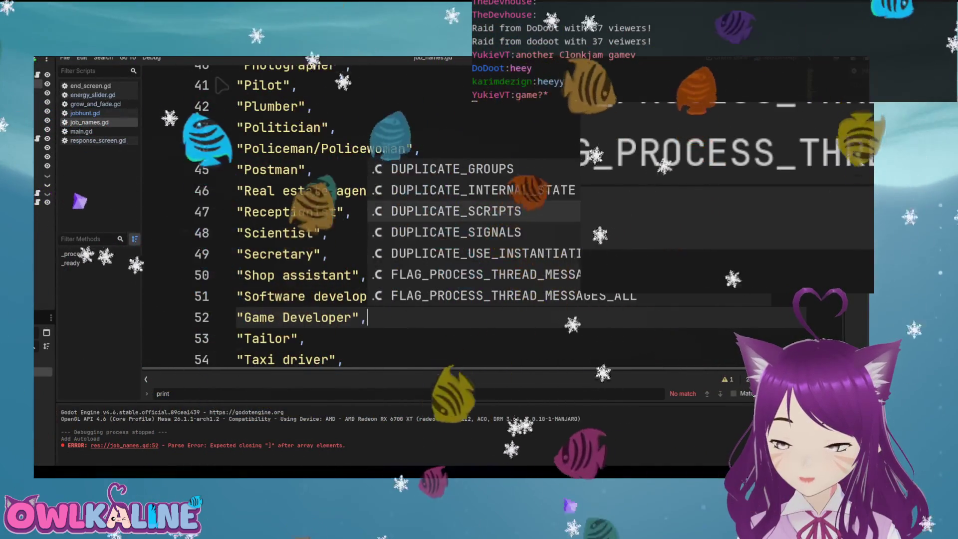
key(Down)
key(Down)
key(Down)
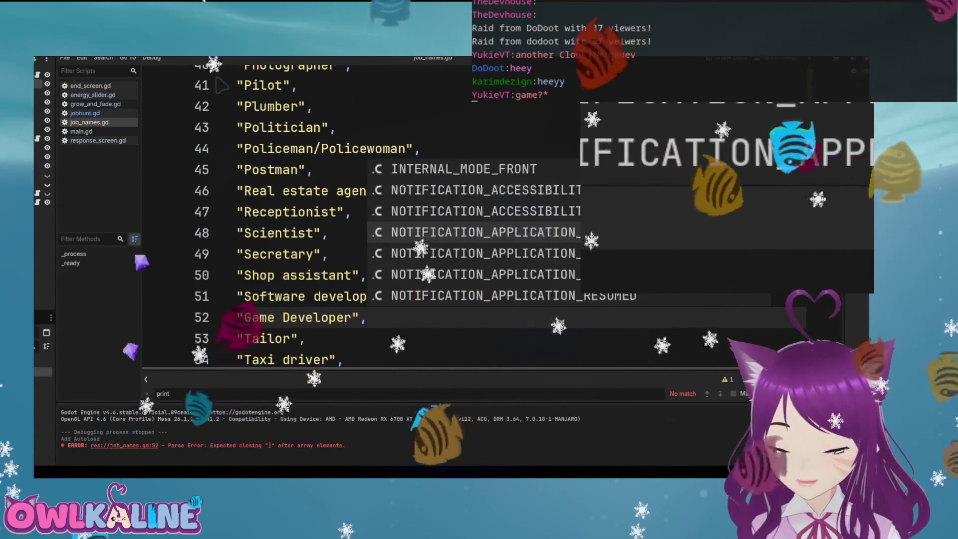
key(Down)
key(Down)
key(Down)
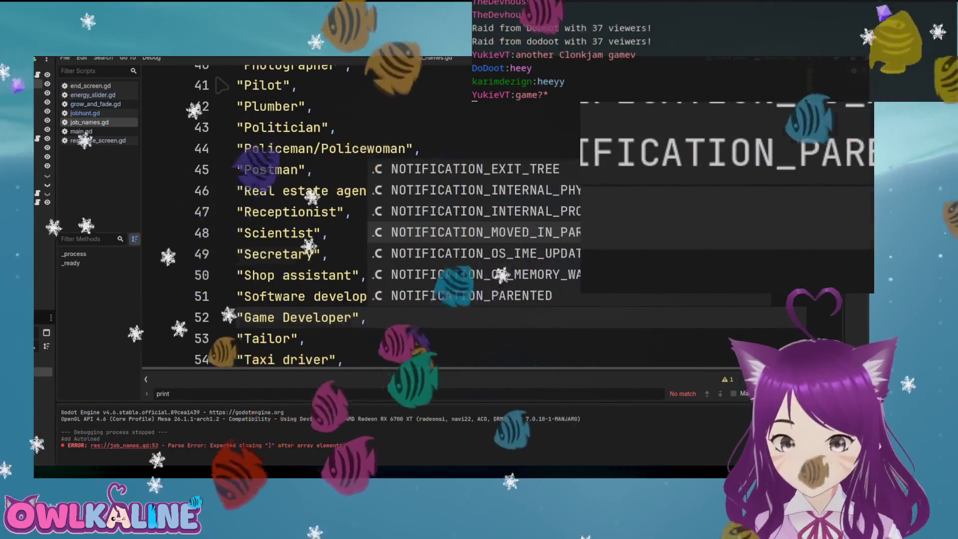
key(Escape)
key(Down)
key(Down)
key(Down)
scroll(222, 86, up, 20)
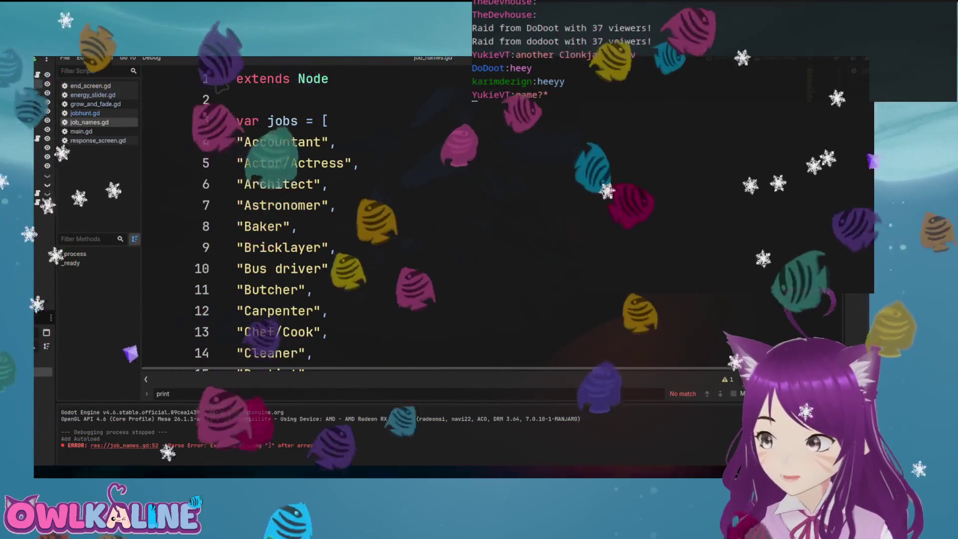
Run the game, set Effort to 39%, advance a week and view the responses
key(F5)
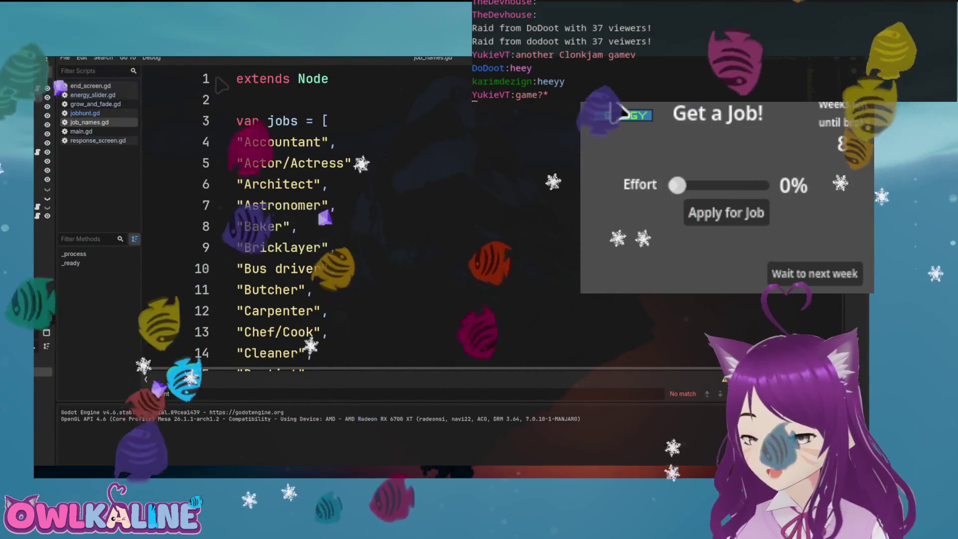
drag(696, 180, 710, 186)
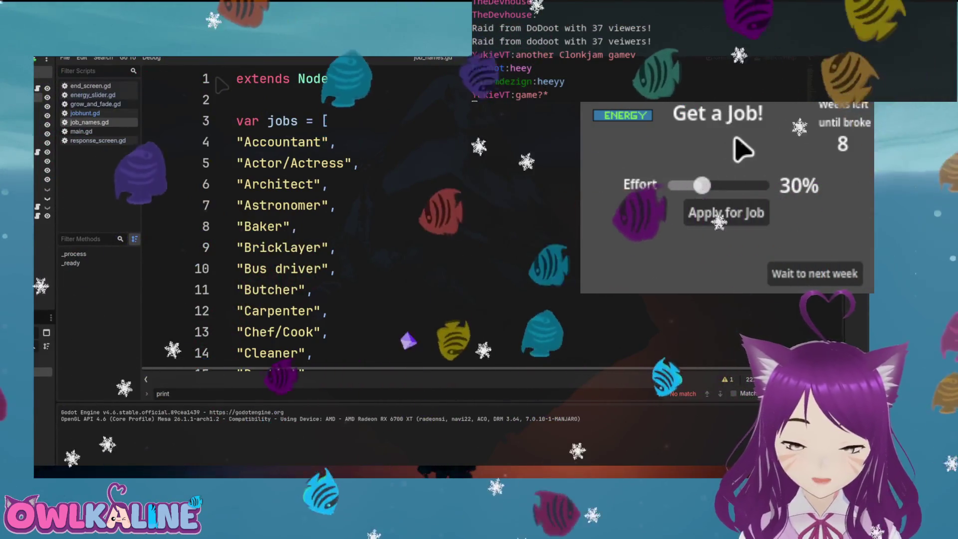
mouse_move(702, 186)
mouse_down()
mouse_move(753, 188)
mouse_move(710, 198)
mouse_move(732, 193)
mouse_move(702, 188)
mouse_move(743, 214)
mouse_move(743, 190)
mouse_up()
click(782, 276)
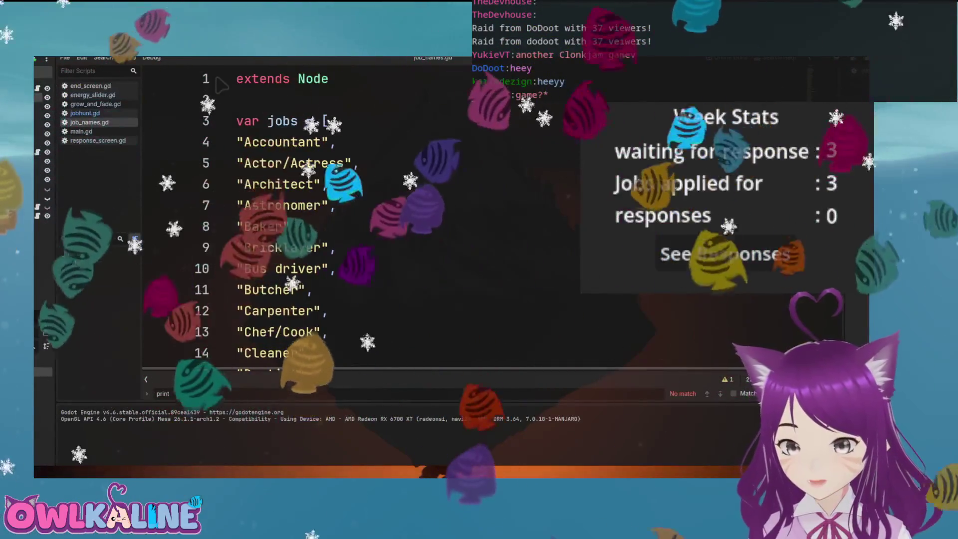
click(740, 260)
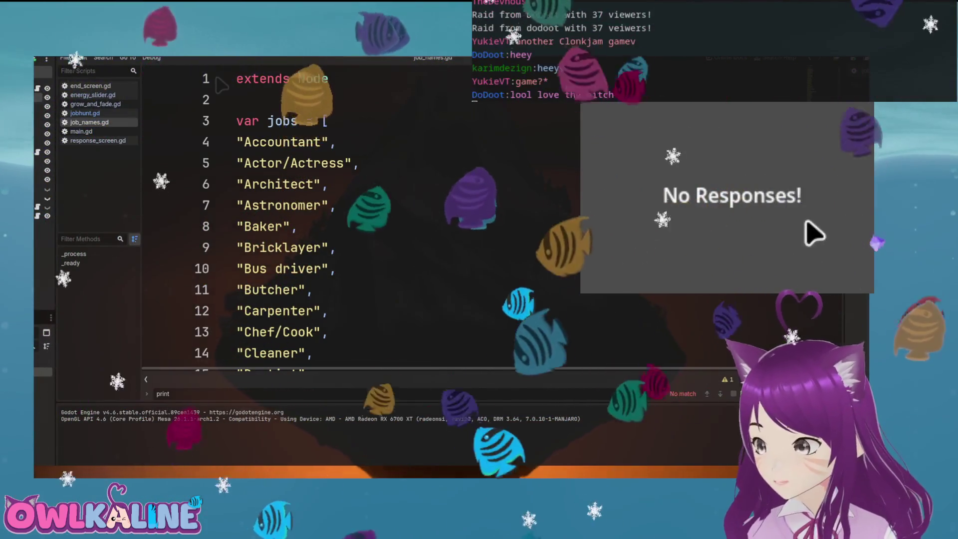
Apply for a job at about 30% effort, advance a week and check the responses
drag(721, 185, 729, 186)
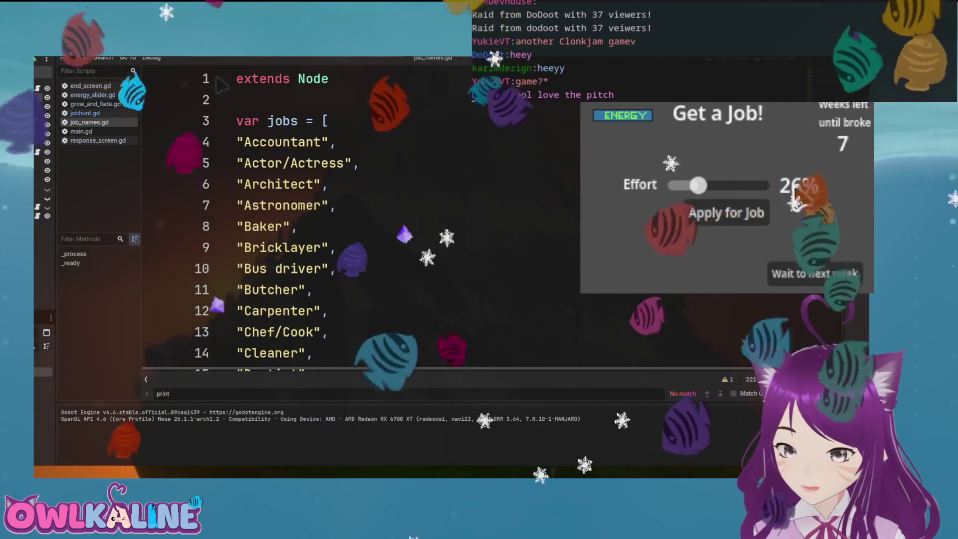
mouse_move(698, 185)
mouse_down()
mouse_move(685, 188)
mouse_move(703, 193)
mouse_up()
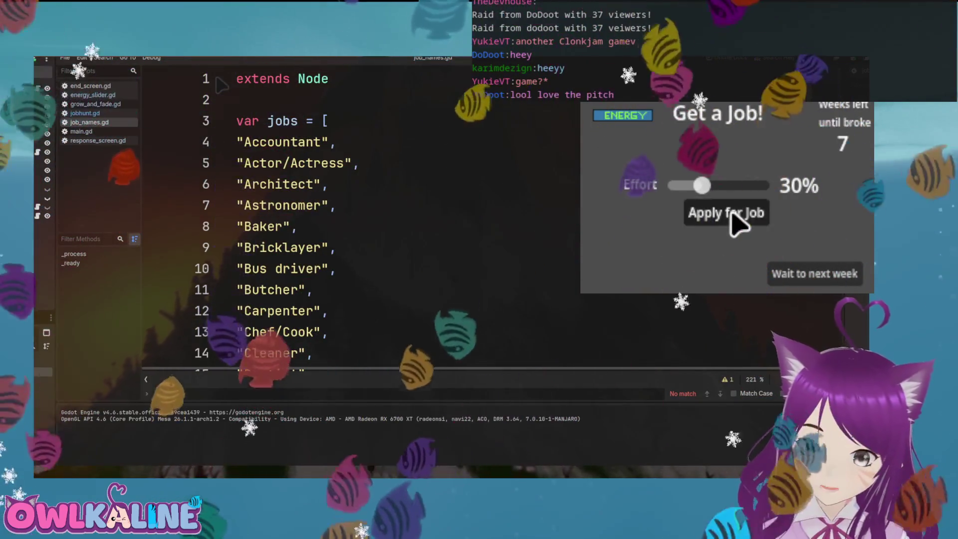
click(734, 219)
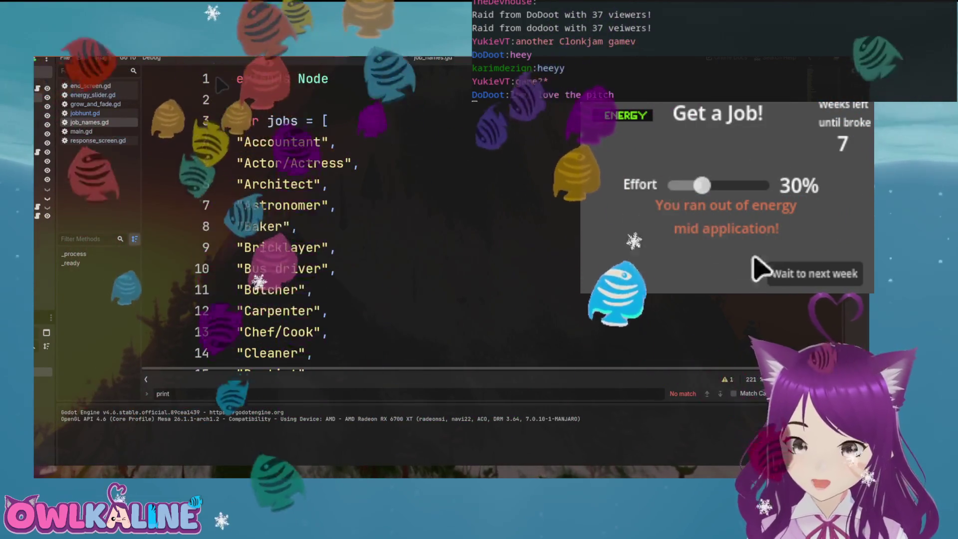
click(810, 280)
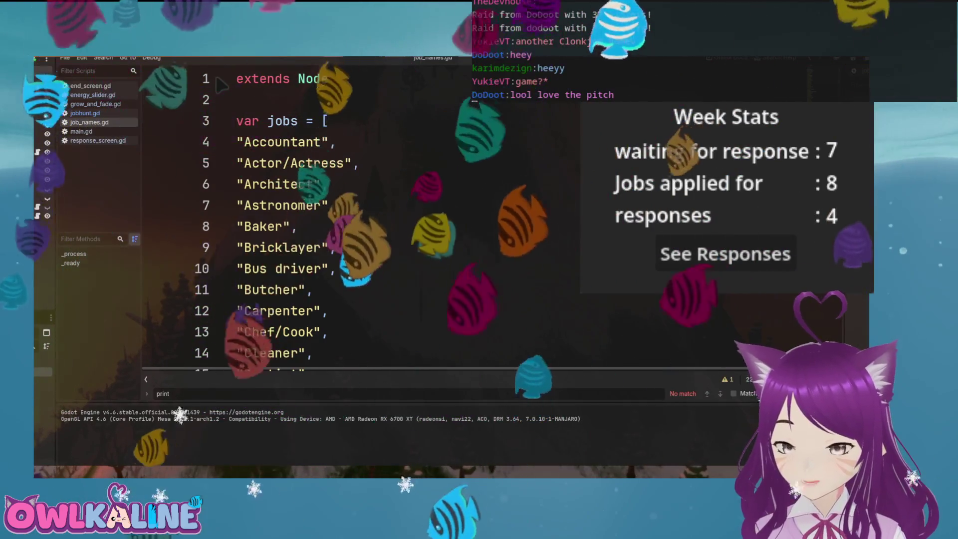
click(706, 265)
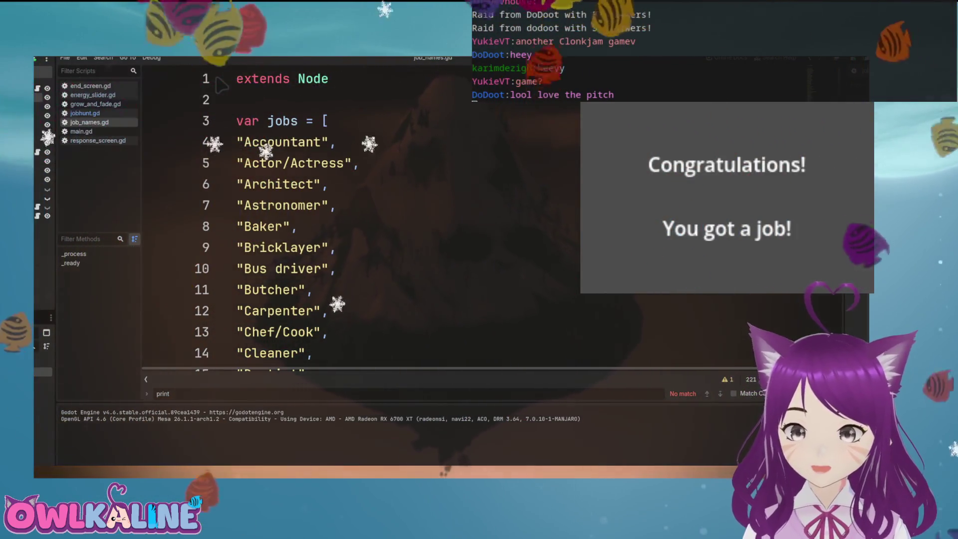
Restart the game and try Effort levels around the midpoint, ending near 63%
key(F8)
key(F5)
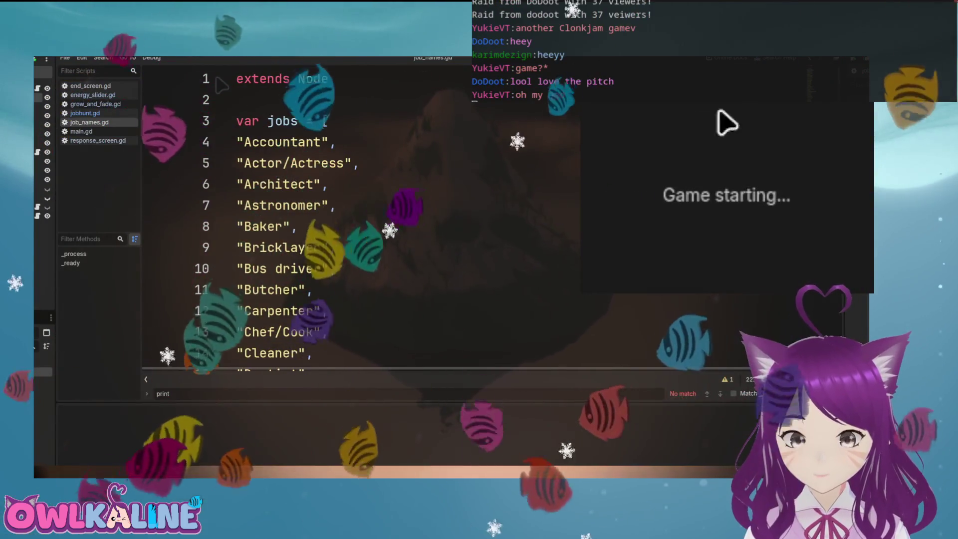
click(723, 186)
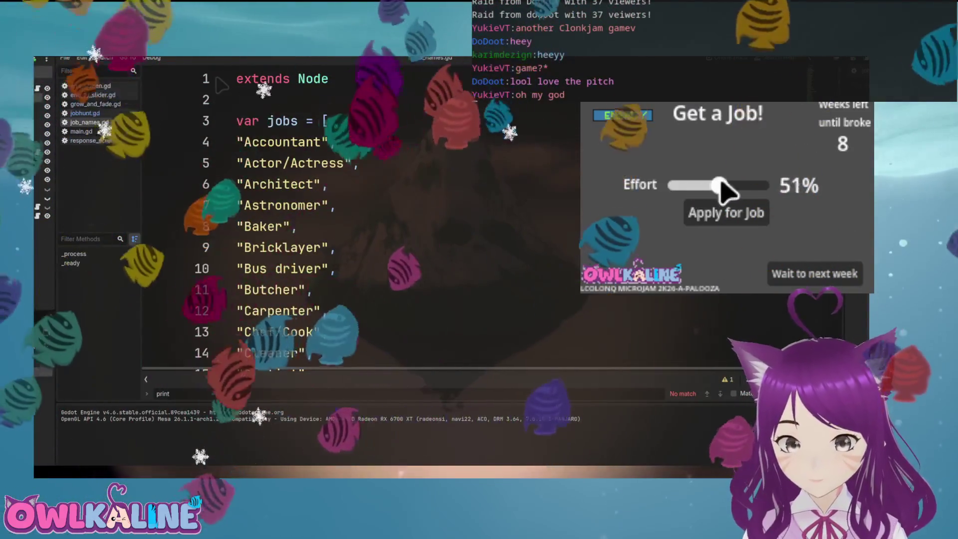
mouse_move(715, 185)
mouse_down()
mouse_move(706, 186)
mouse_move(736, 189)
mouse_move(681, 184)
mouse_move(723, 186)
mouse_up()
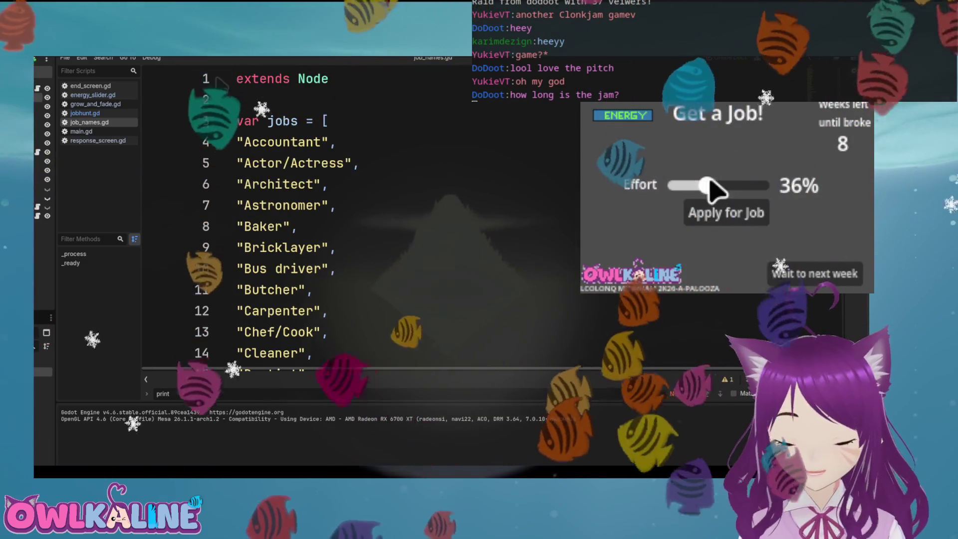
drag(707, 186, 734, 186)
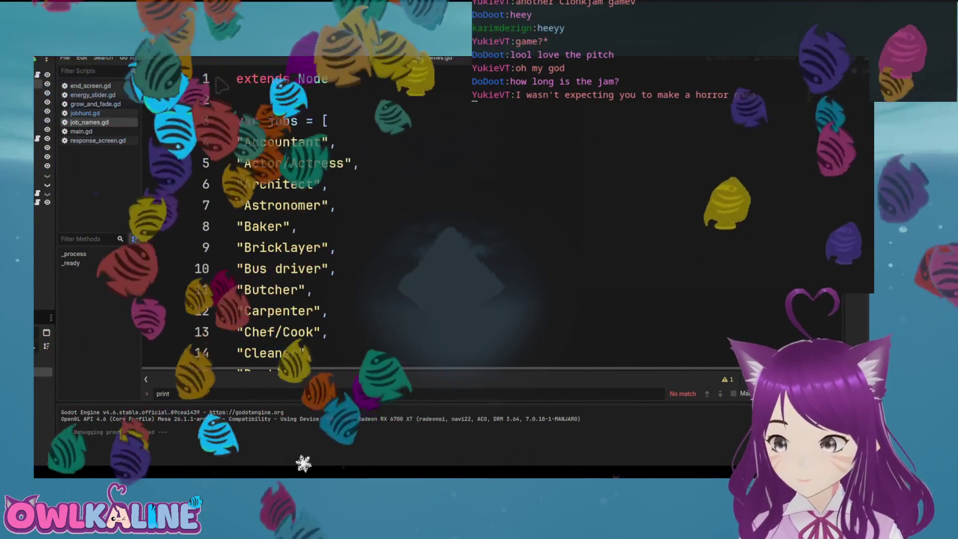
scroll(220, 84, down, 2)
scroll(220, 85, up, 2)
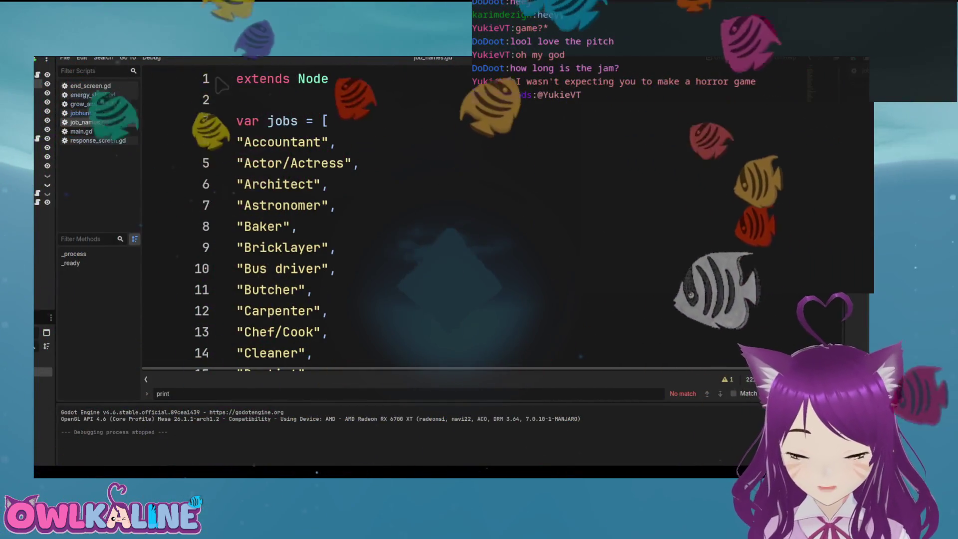
scroll(221, 86, down, 10)
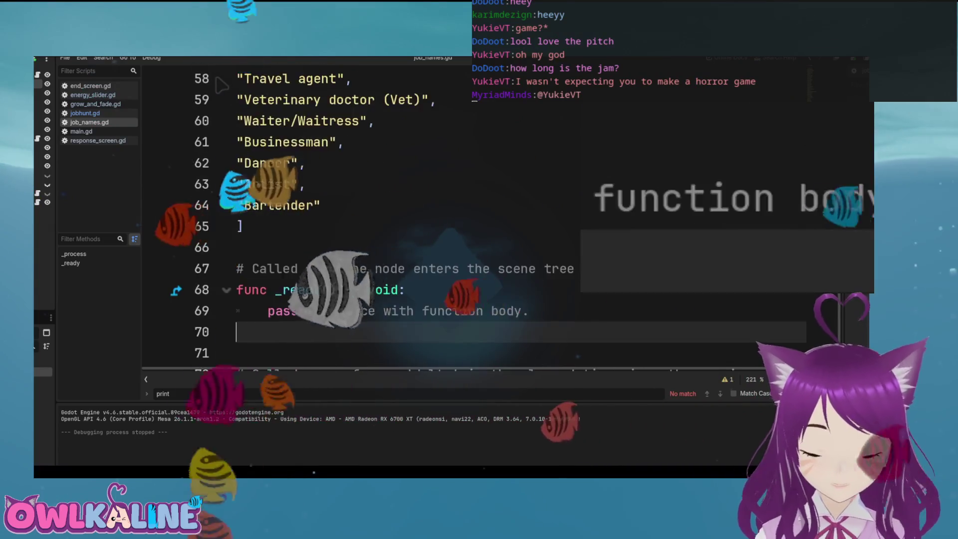
scroll(222, 86, up, 2)
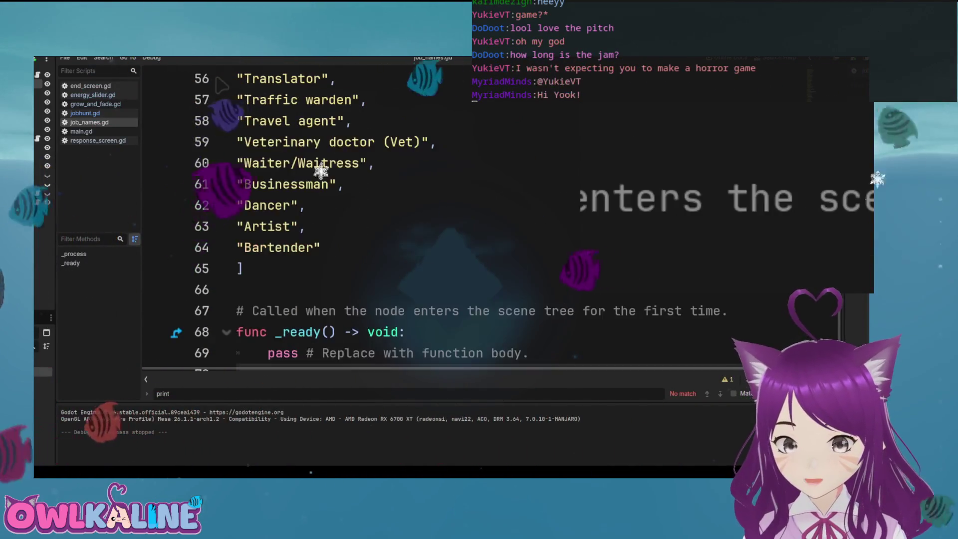
scroll(222, 86, up, 5)
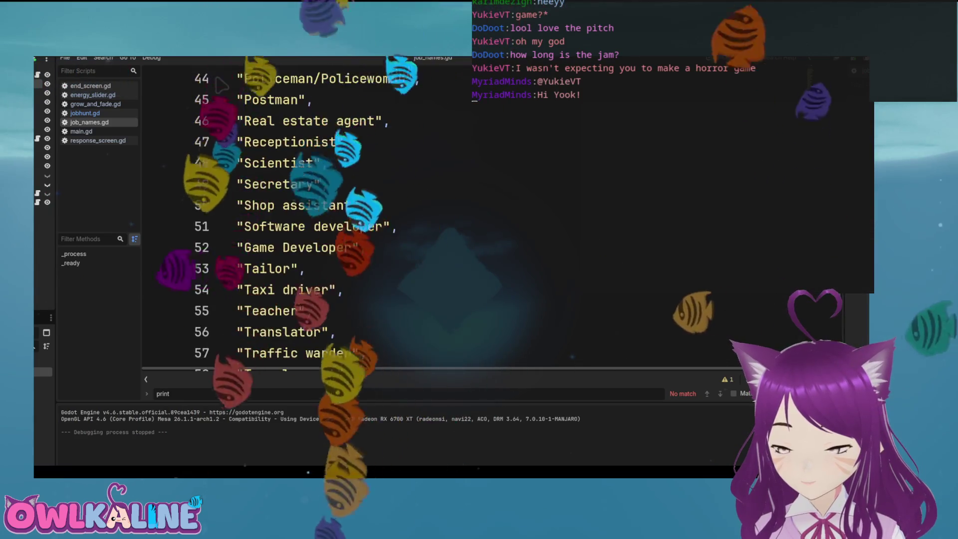
scroll(221, 85, up, 2)
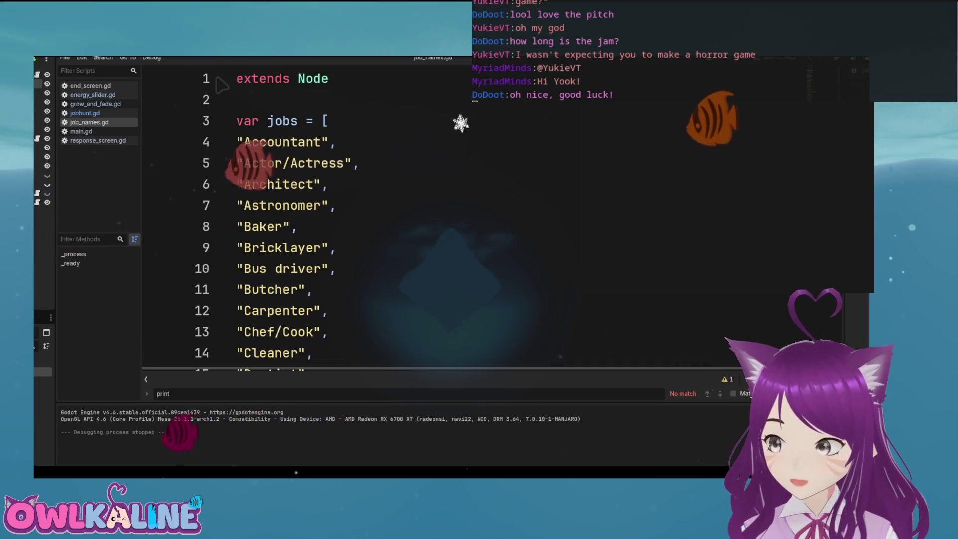
scroll(222, 86, down, 10)
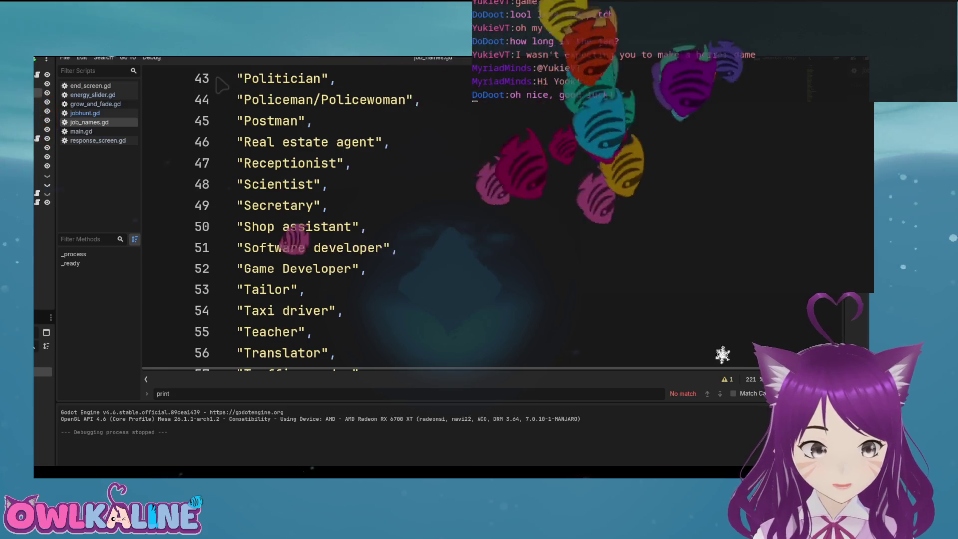
Open jobhunt.gd and briefly look over energy_slider.gd
click(85, 113)
scroll(221, 85, up, 8)
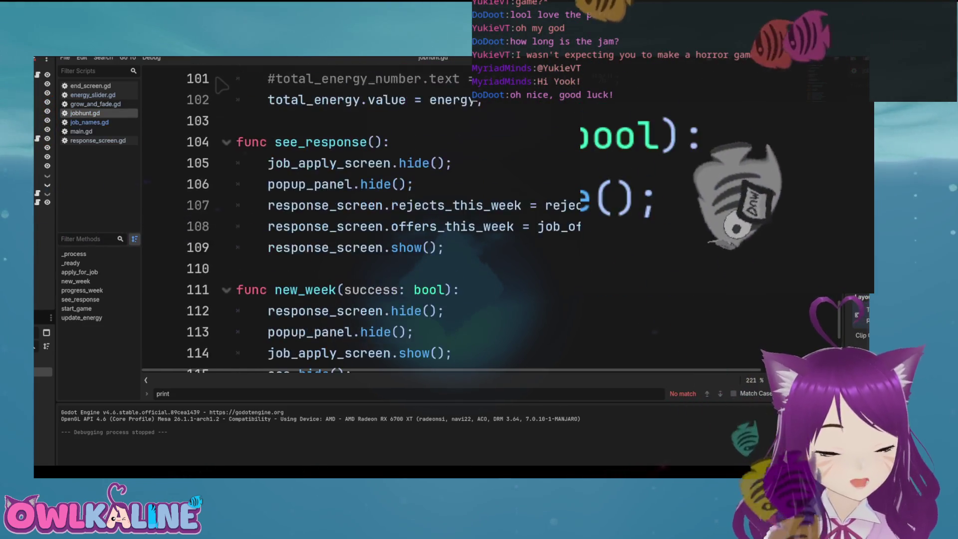
scroll(221, 85, up, 20)
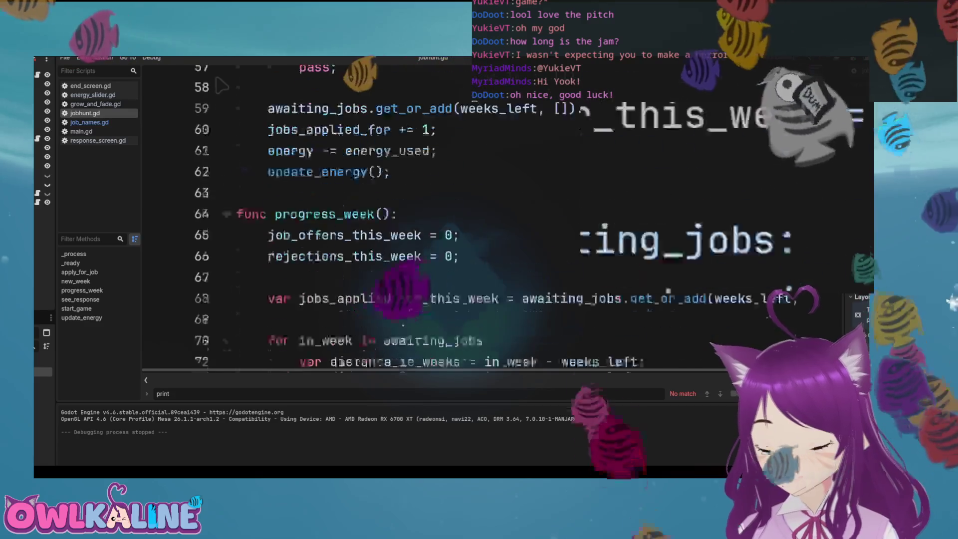
scroll(221, 86, down, 8)
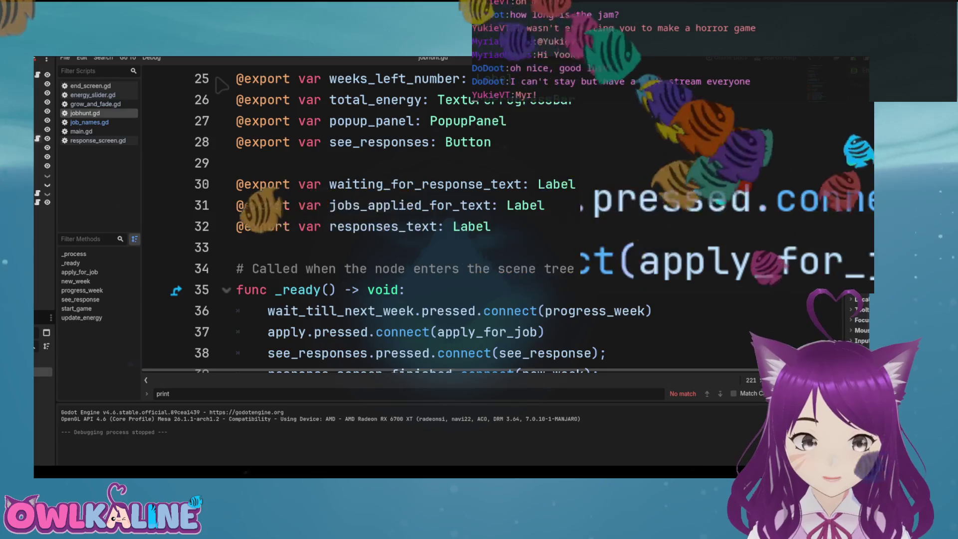
key(ctrl+shift+comma)
scroll(221, 85, down, 1)
scroll(221, 86, up, 1)
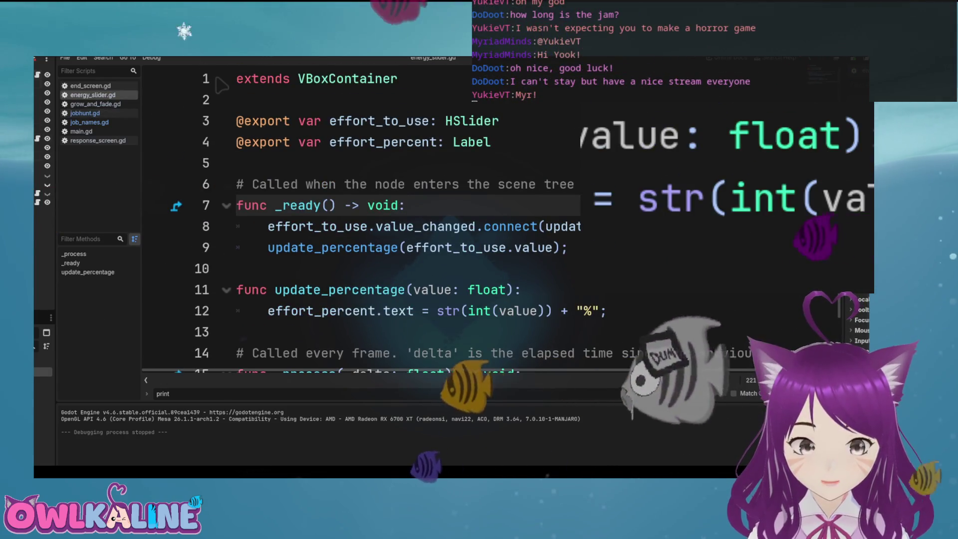
Return to jobhunt.gd and select lines 73–75 in the base_response_chance loop
key(ctrl+shift+period)
scroll(221, 86, down, 6)
scroll(221, 86, down, 10)
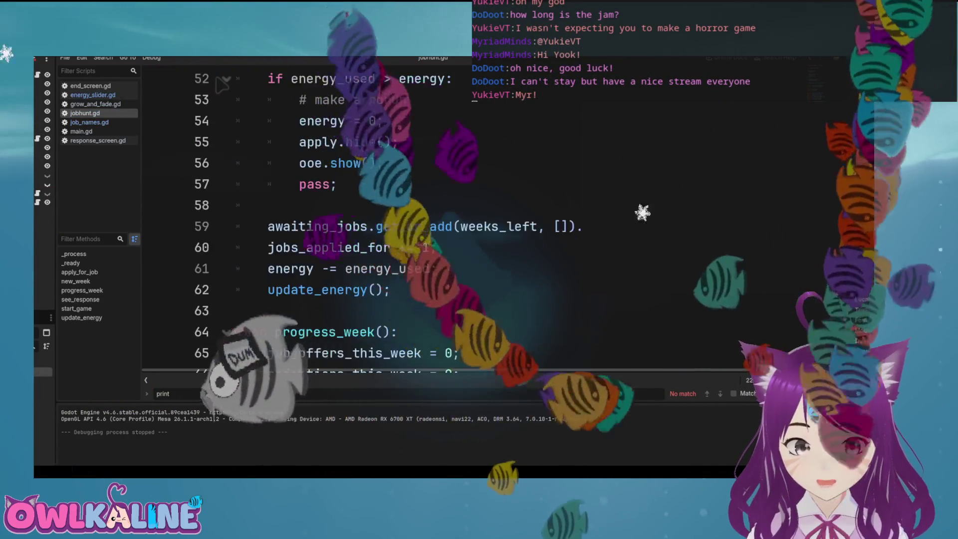
scroll(221, 86, up, 1)
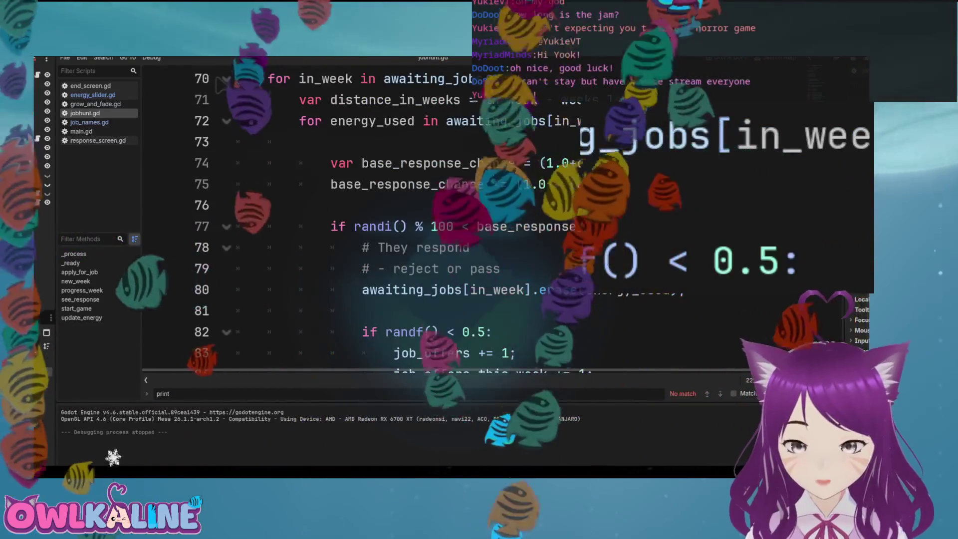
scroll(221, 86, up, 3)
scroll(221, 86, down, 3)
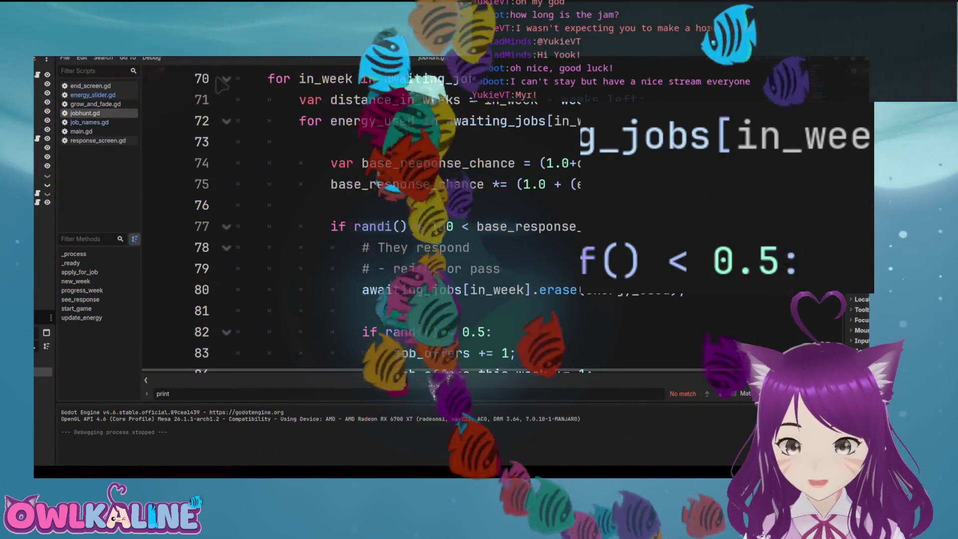
scroll(221, 86, right, 2)
scroll(221, 85, up, 2)
scroll(221, 85, down, 1)
scroll(221, 86, left, 1)
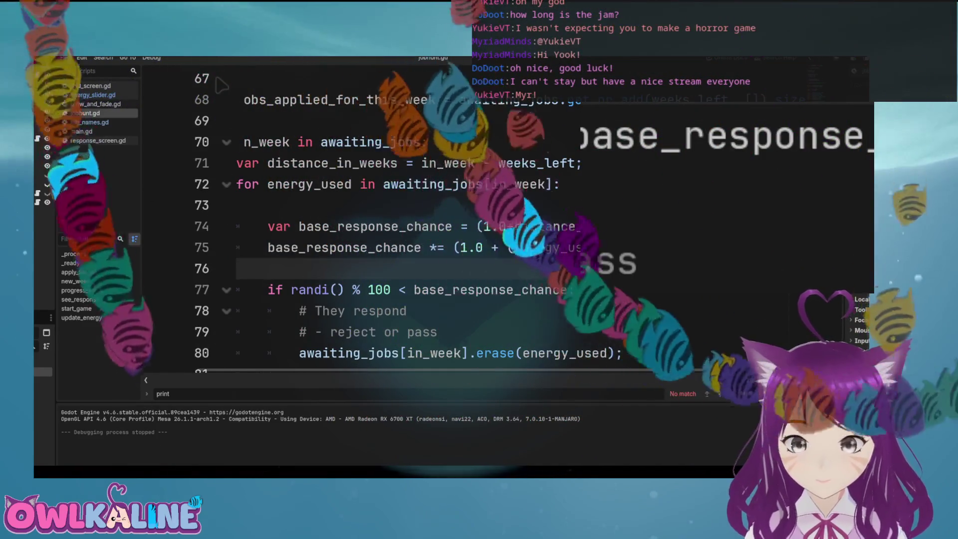
key(shift+Up)
key(shift+Up)
key(shift+Up)
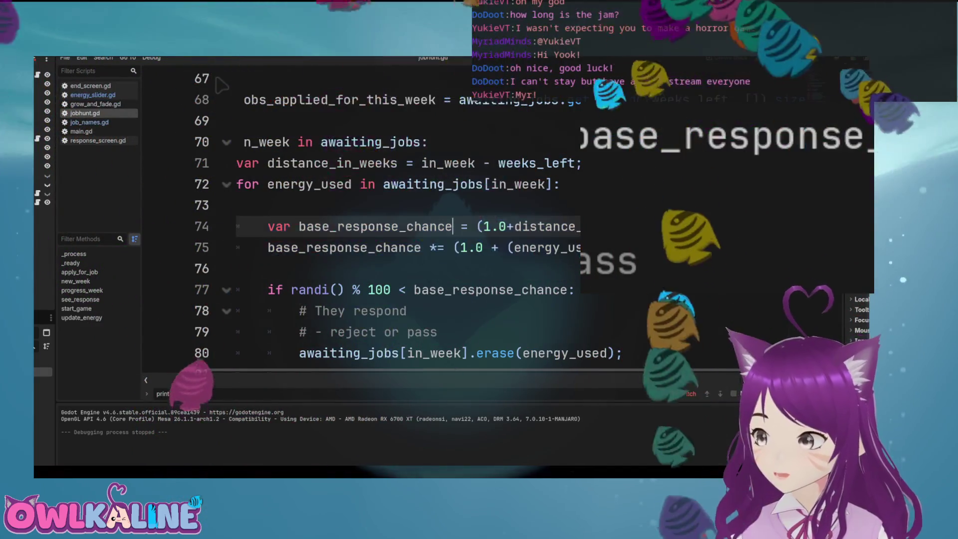
click(376, 226)
key(Up)
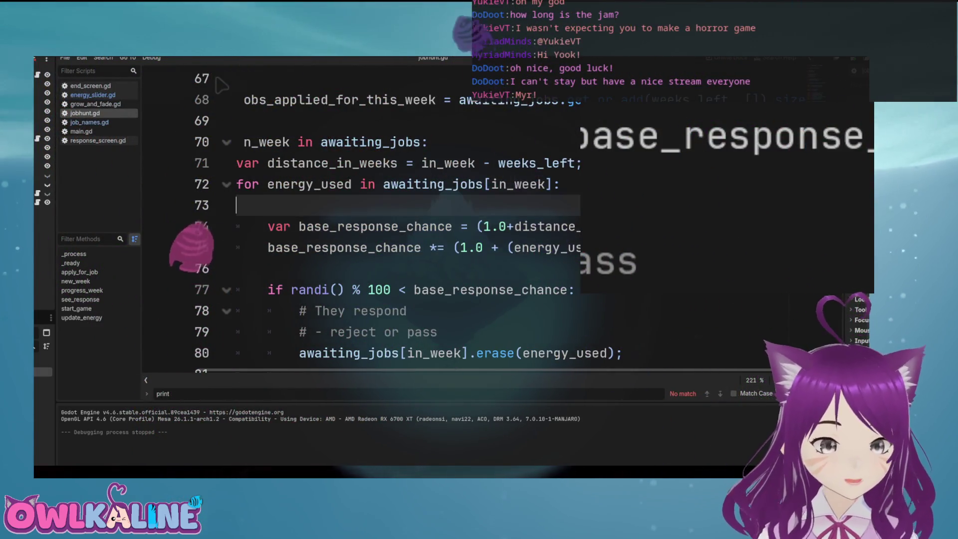
scroll(468, 309, down, 3)
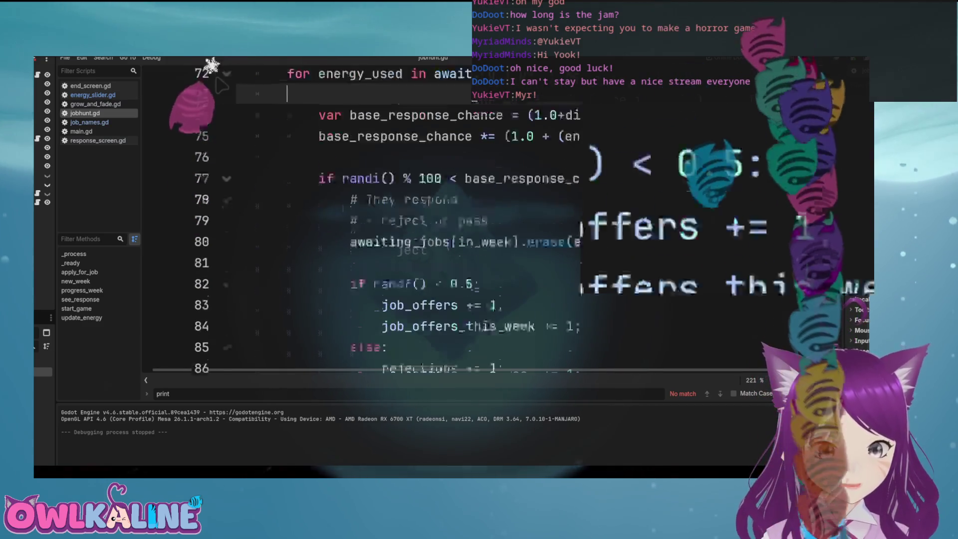
scroll(468, 309, up, 3)
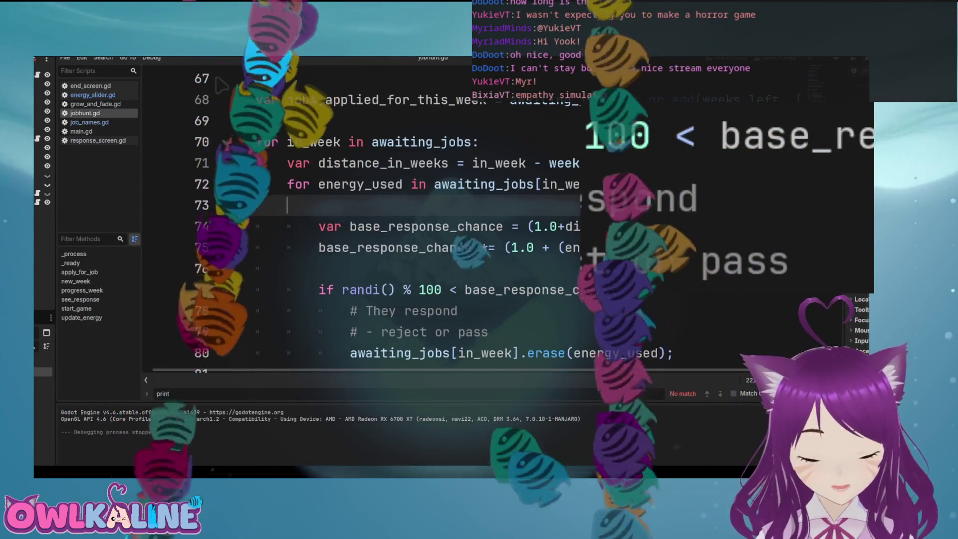
scroll(222, 86, right, 1)
scroll(222, 86, left, 1)
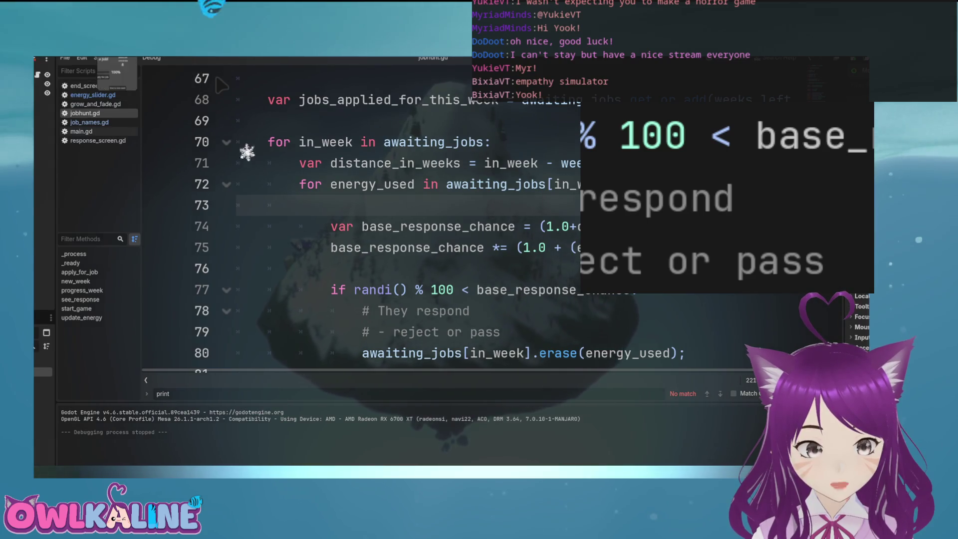
key(ctrl+F1)
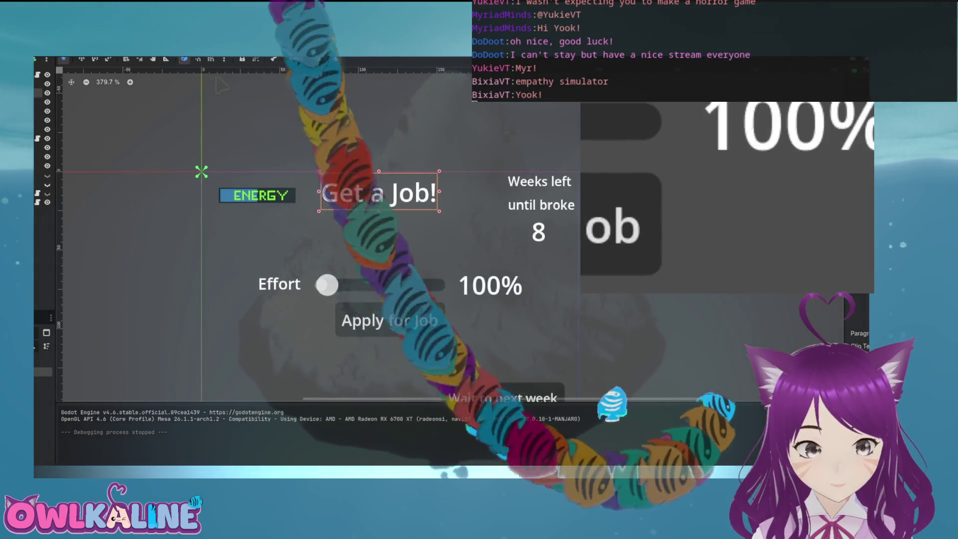
Add a job_name Label node to the apply screen and drag it above the Effort slider
click(48, 93)
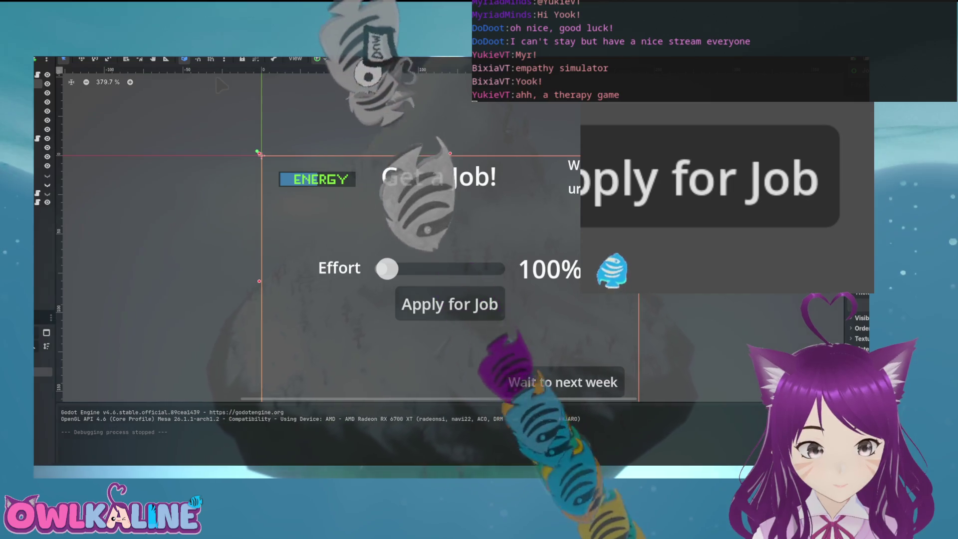
click(47, 92)
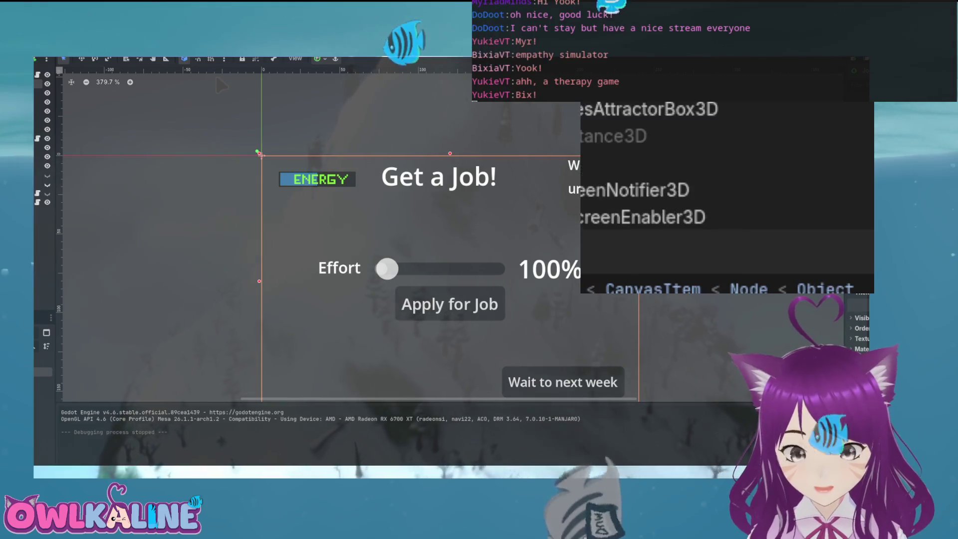
key(Return)
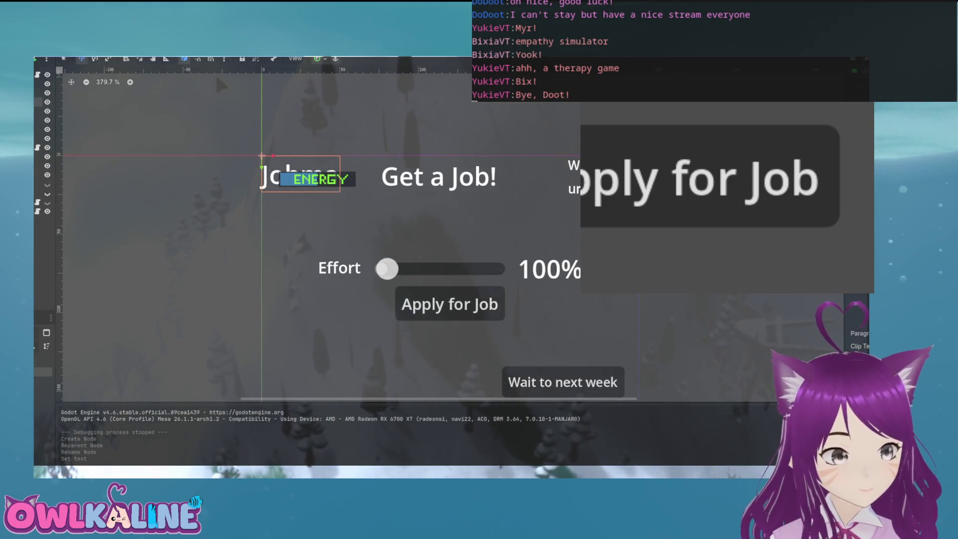
drag(300, 175, 419, 244)
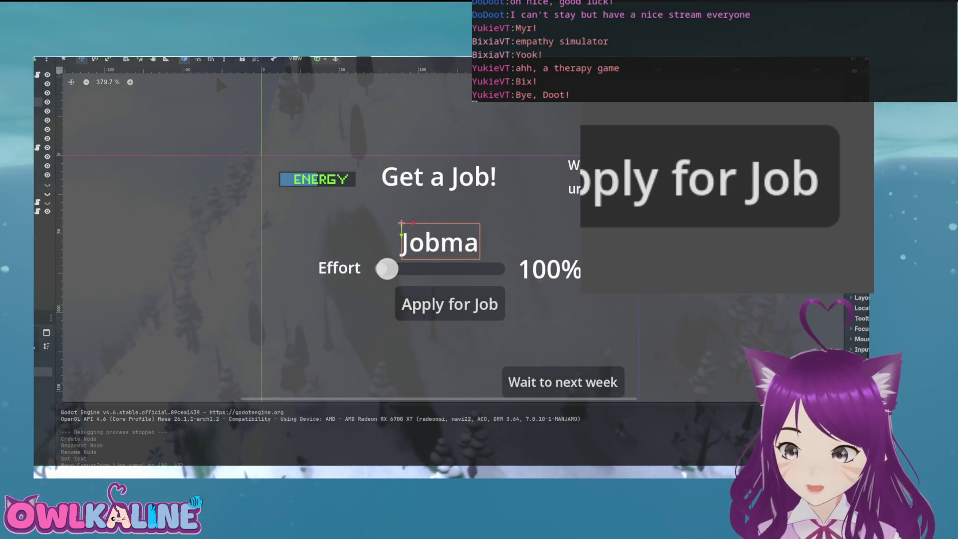
Shrink the label's font size, nudge it into position, and switch to jobhunt.gd
key(Down)
key(Down)
key(Down)
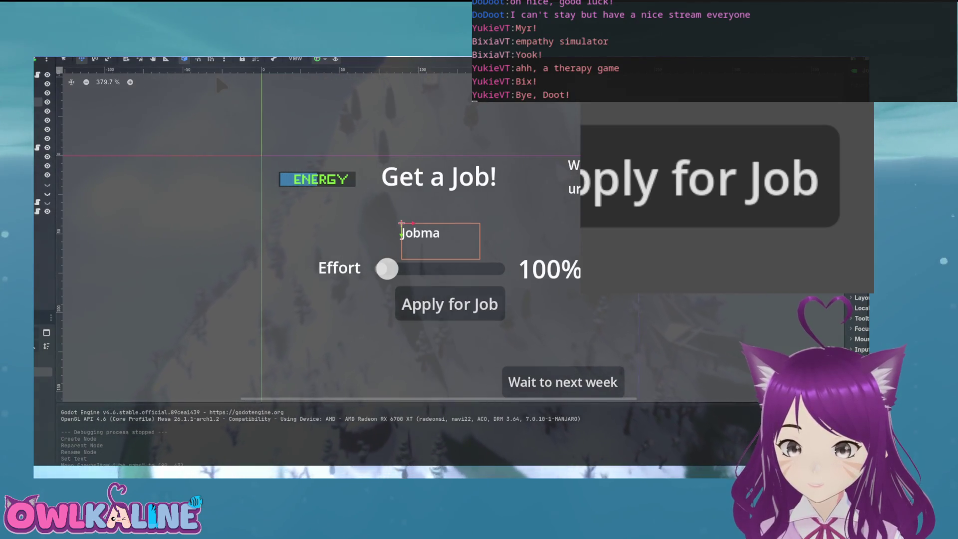
key(Right)
key(Right)
key(Right)
key(Down)
key(Down)
key(Down)
key(Right)
key(Right)
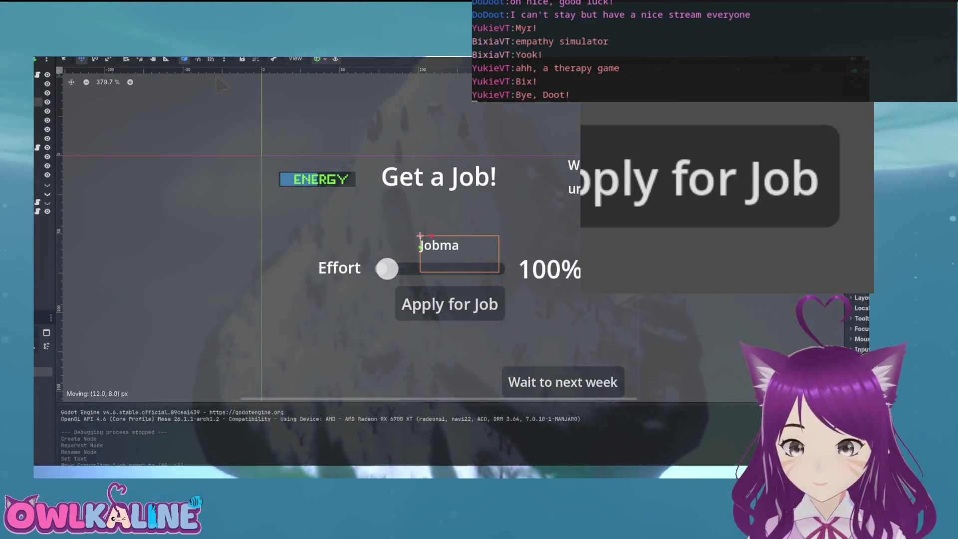
key(Down)
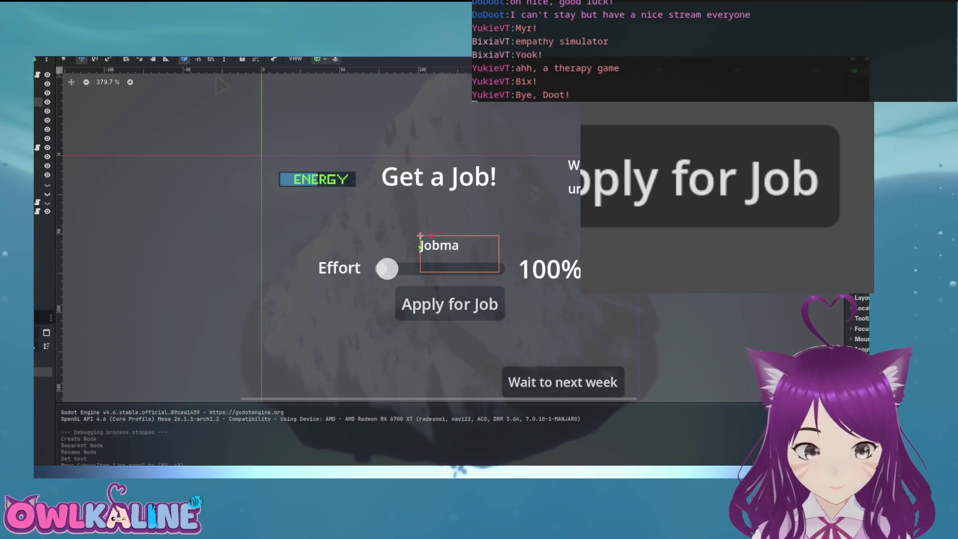
key(Delete)
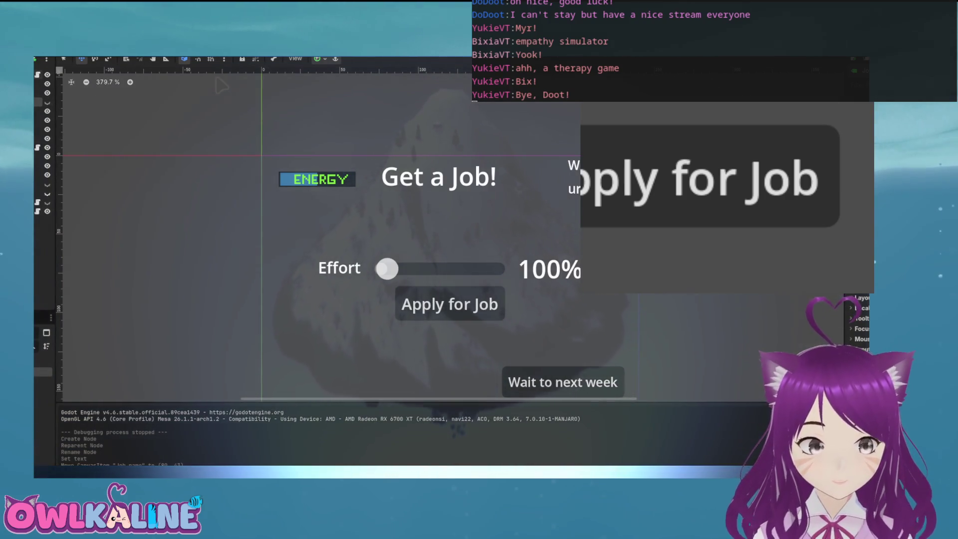
key(ctrl+F3)
scroll(221, 86, down, 3)
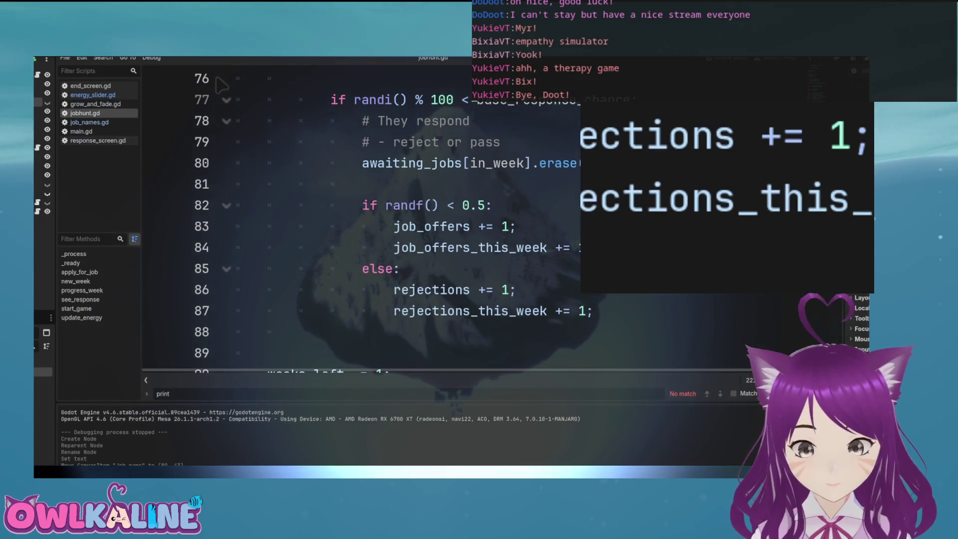
scroll(221, 86, up, 5)
scroll(221, 85, down, 10)
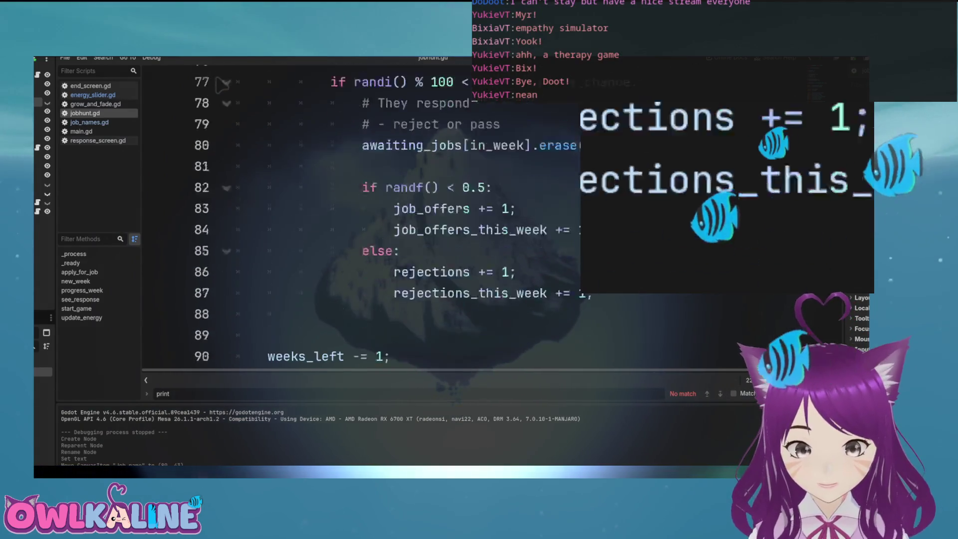
scroll(221, 86, down, 8)
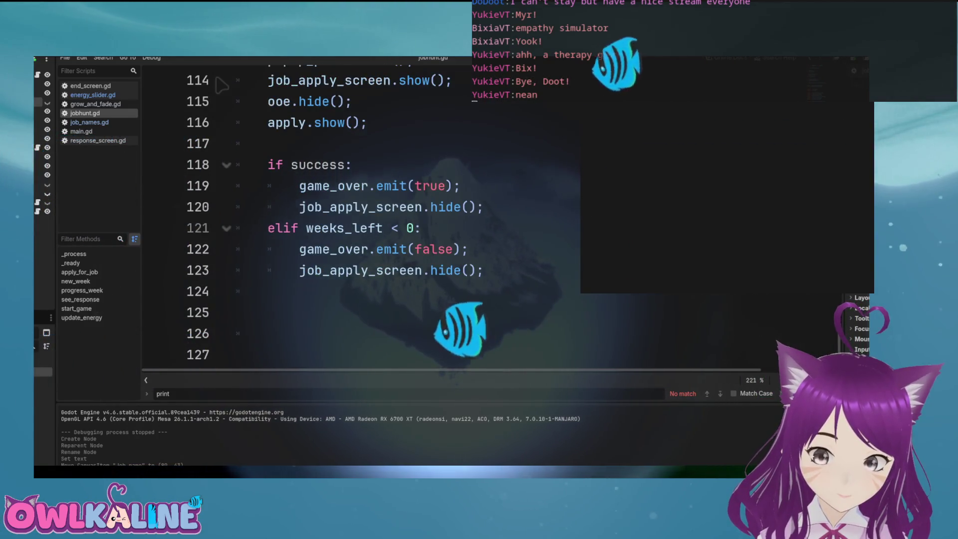
scroll(221, 86, up, 1)
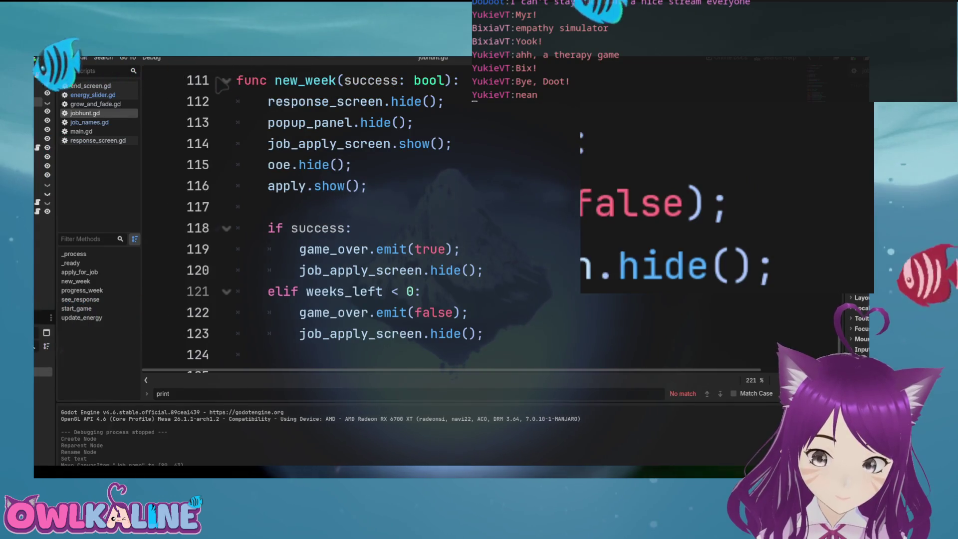
scroll(221, 86, up, 1)
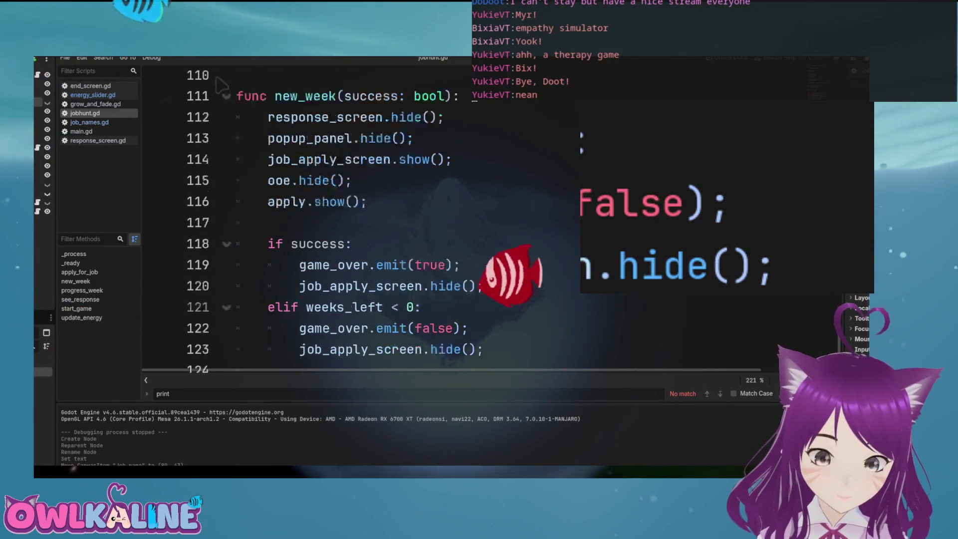
double_click(305, 144)
scroll(221, 86, down, 1)
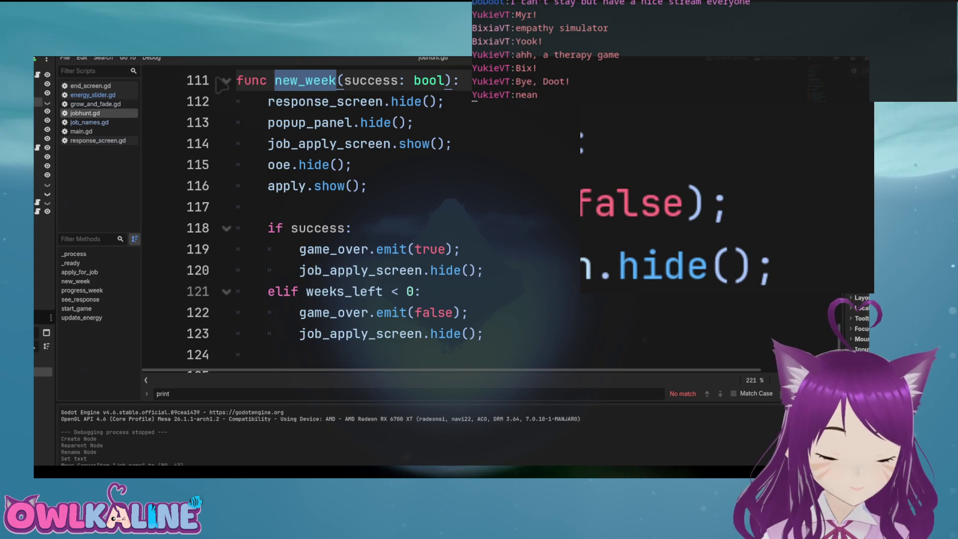
double_click(287, 185)
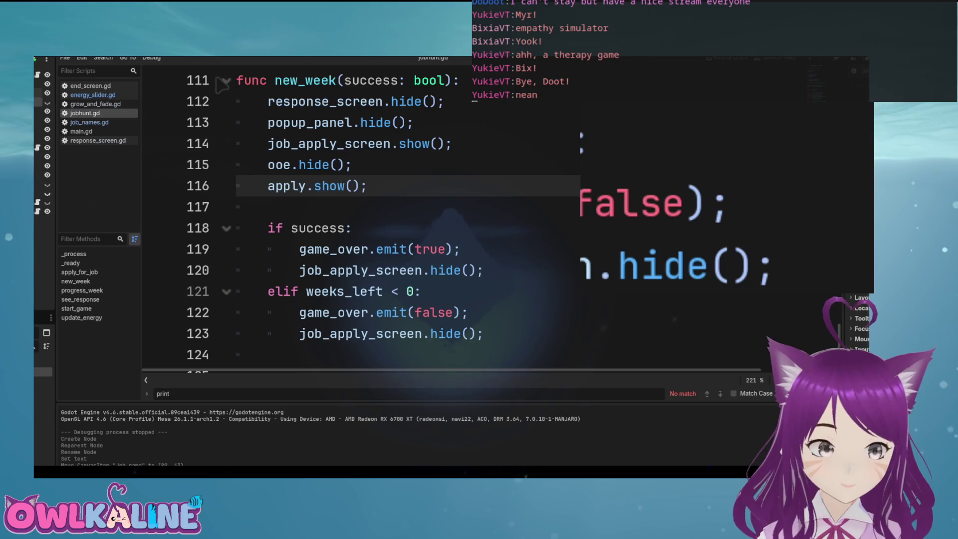
scroll(221, 85, up, 20)
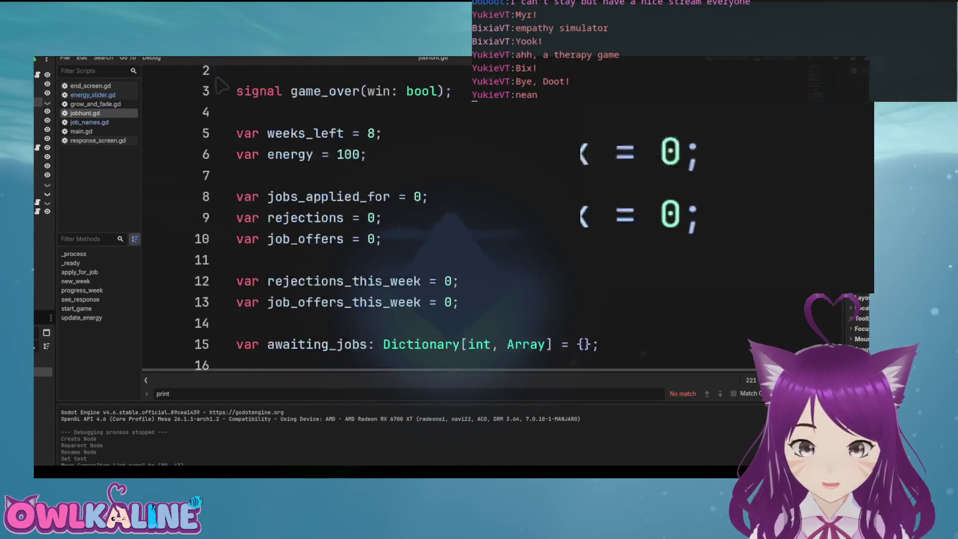
scroll(221, 86, down, 6)
scroll(221, 85, up, 1)
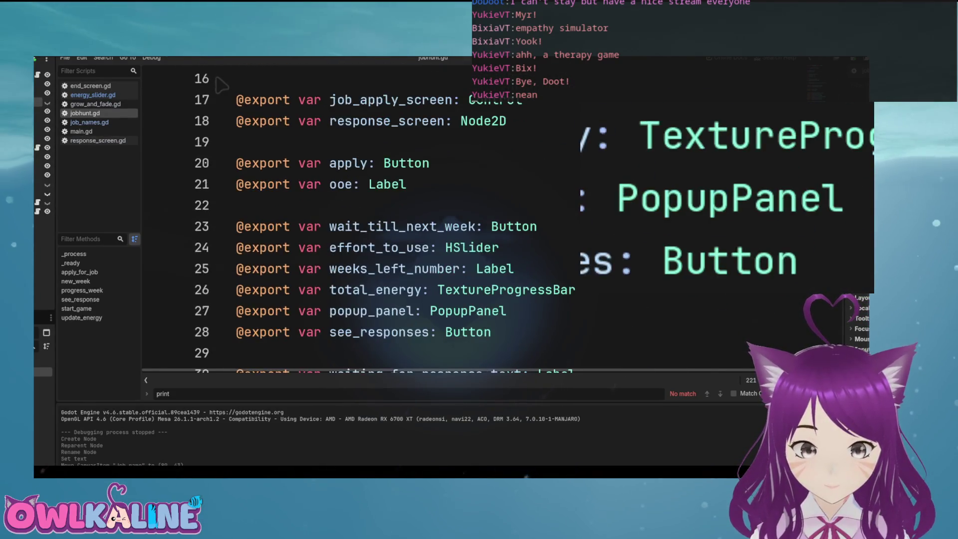
text(@export var job_name: Label)
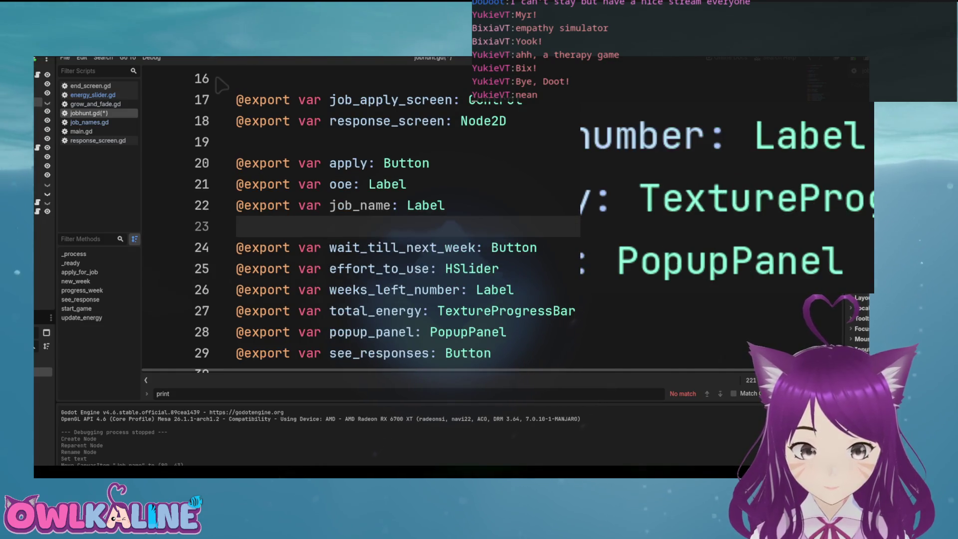
scroll(221, 86, down, 20)
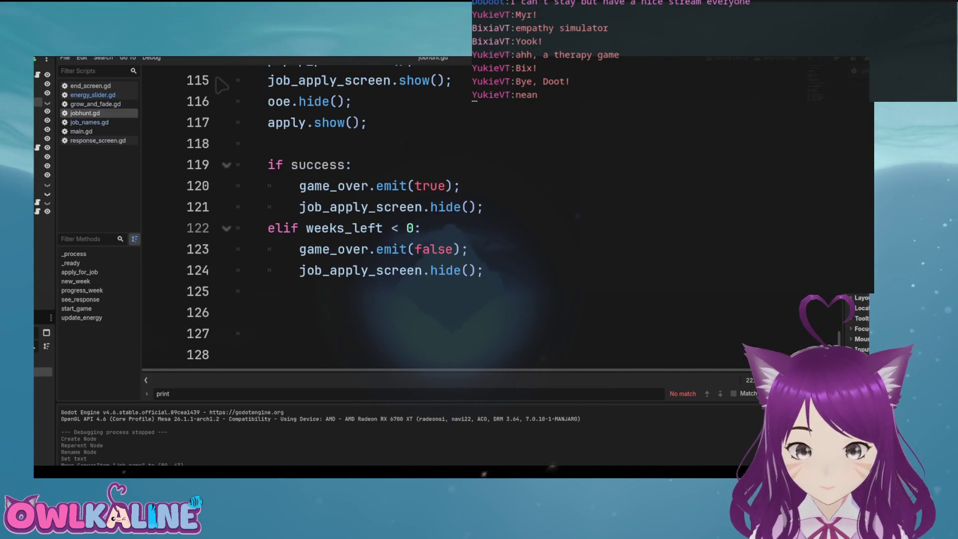
scroll(221, 86, up, 2)
Add line 119 in new_week: job_name.text = JobNames.jobs.pick_random();
click(273, 270)
key(Return)
text(\)
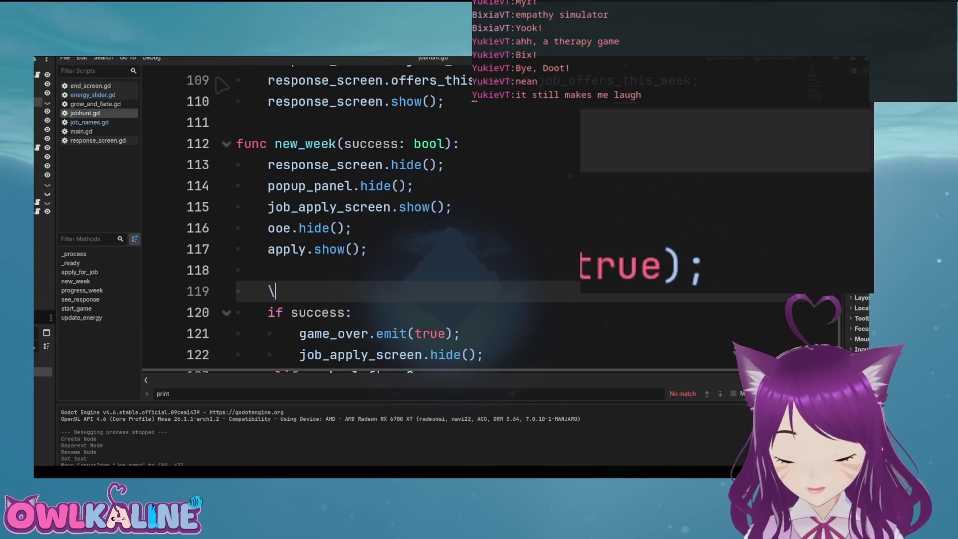
key(Return)
key(BackSpace)
text(job)
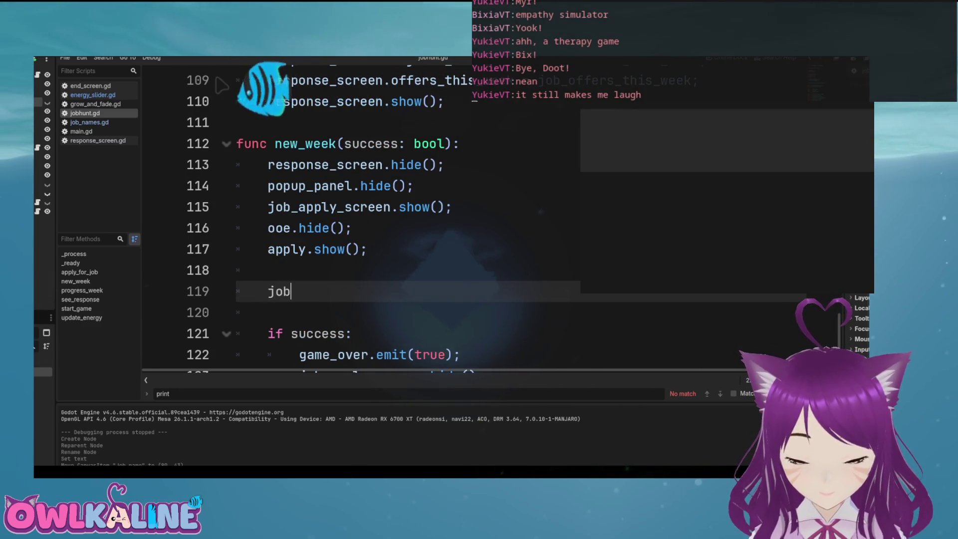
text(_name.text =)
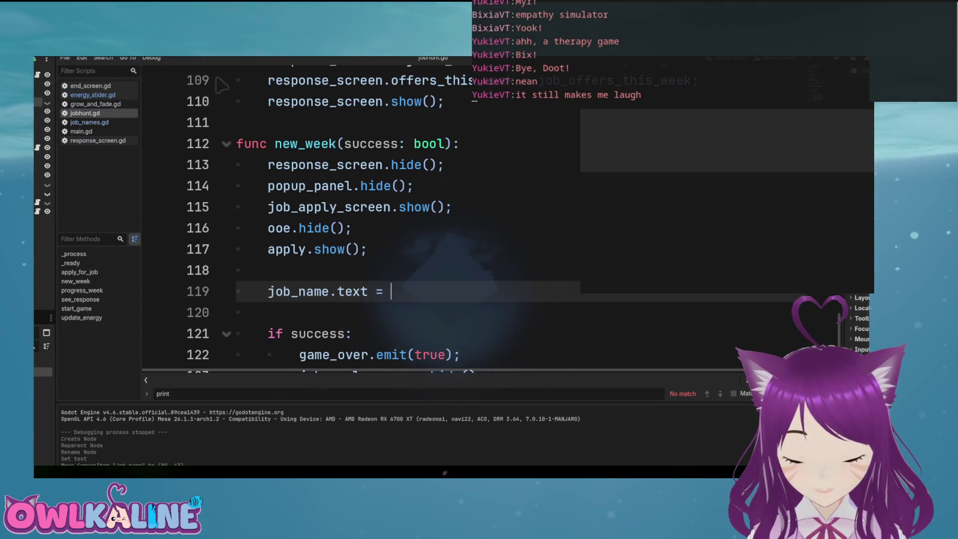
key(ctrl+space)
scroll(218, 79, up, 1)
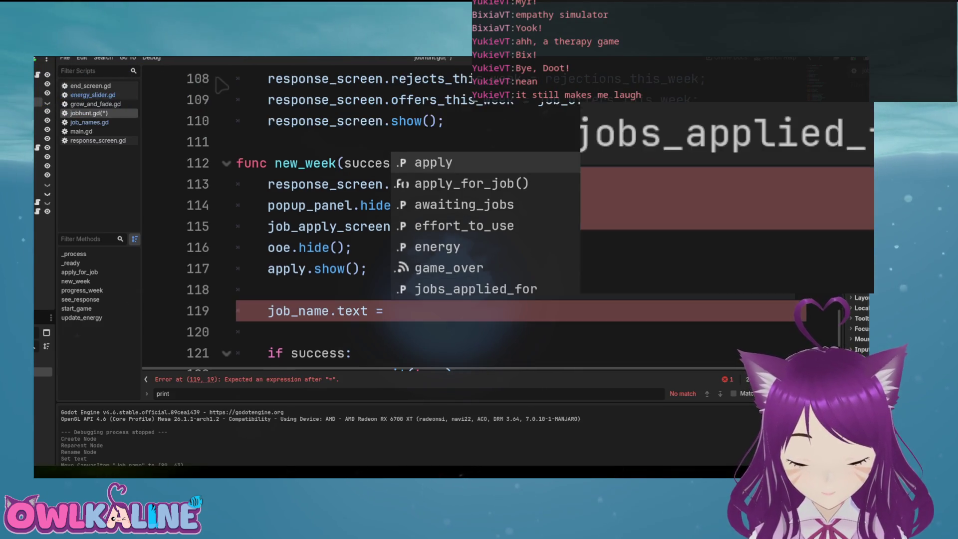
text(N)
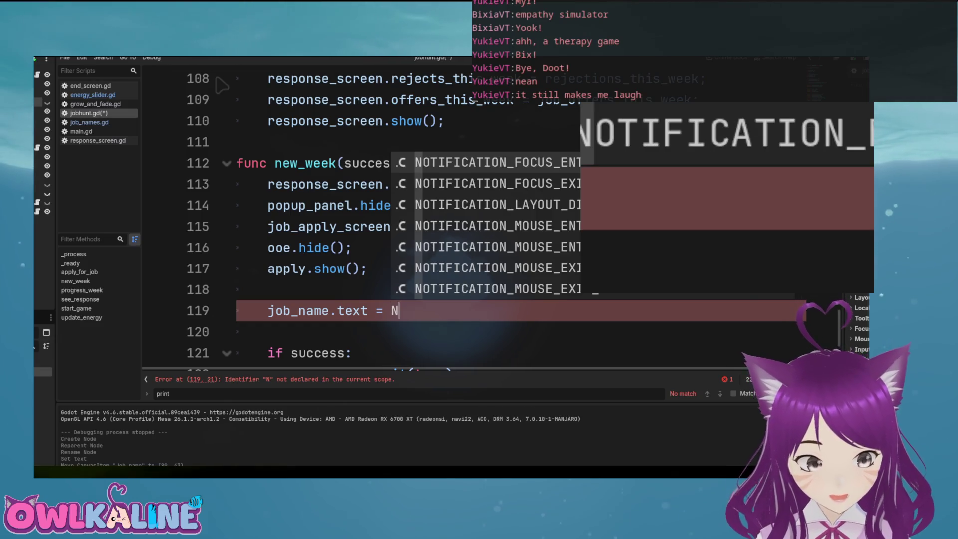
key(BackSpace)
text(JobN)
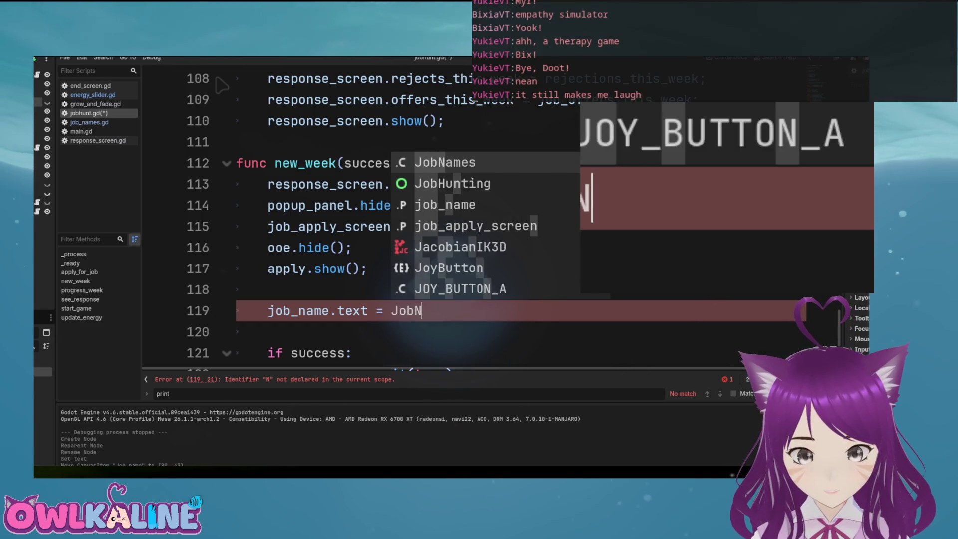
key(Return)
text(.)
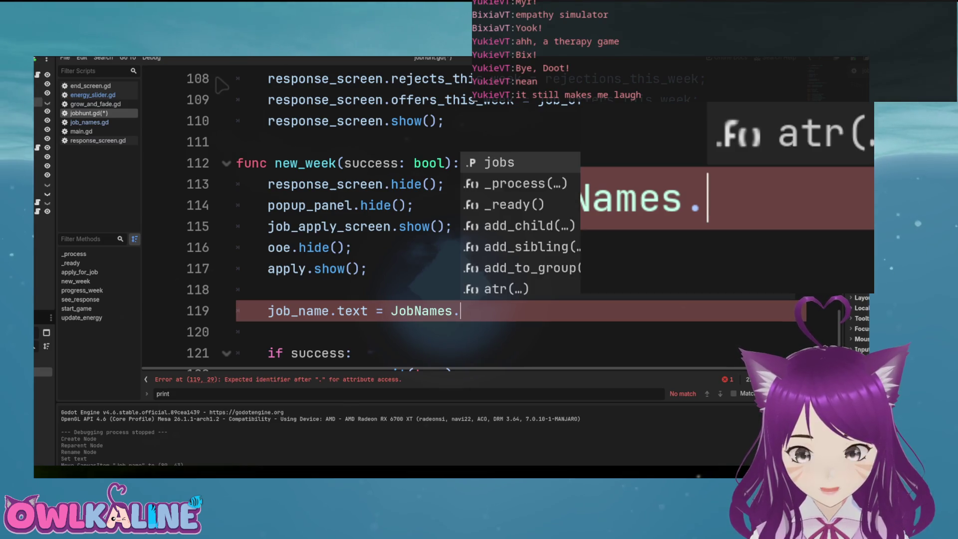
text(jobs)
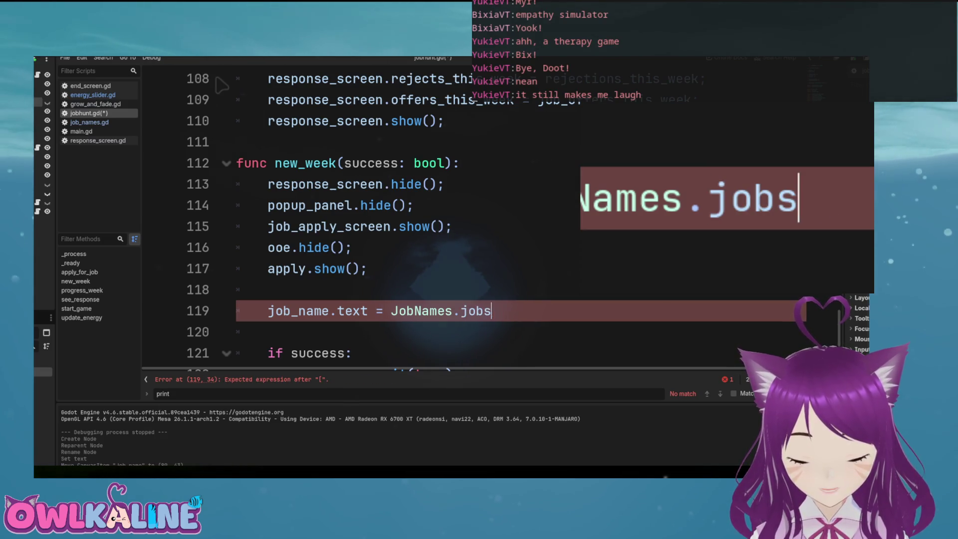
text(\ra)
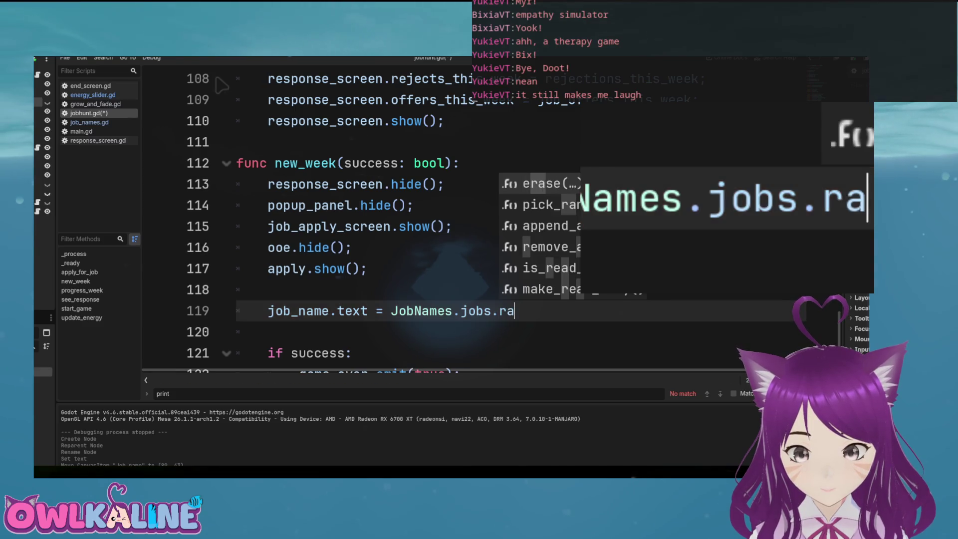
key(Down)
key(Return)
text(\)
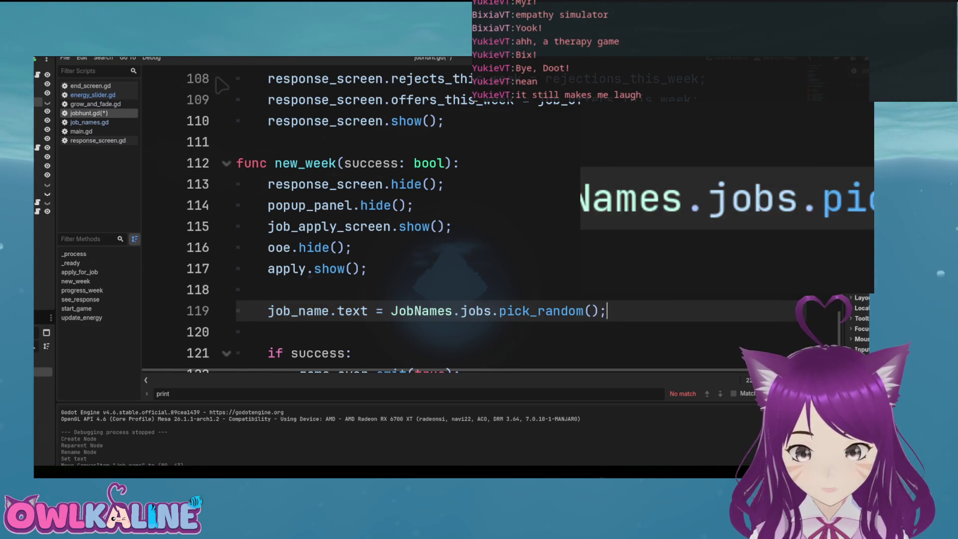
key(shift+Home)
key(ctrl+c)
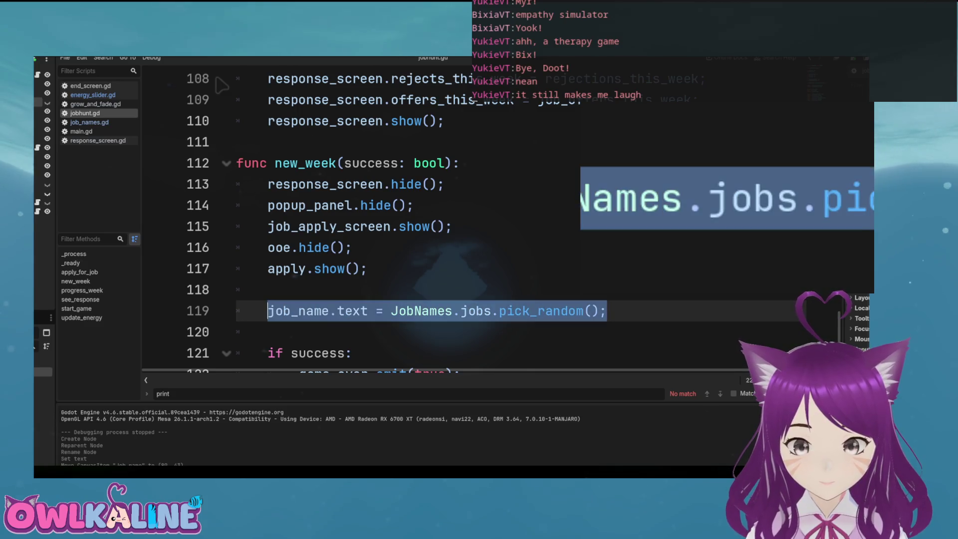
Paste the random job_name assignment after update_energy() on line 64, then test-run the game
scroll(223, 86, up, 6)
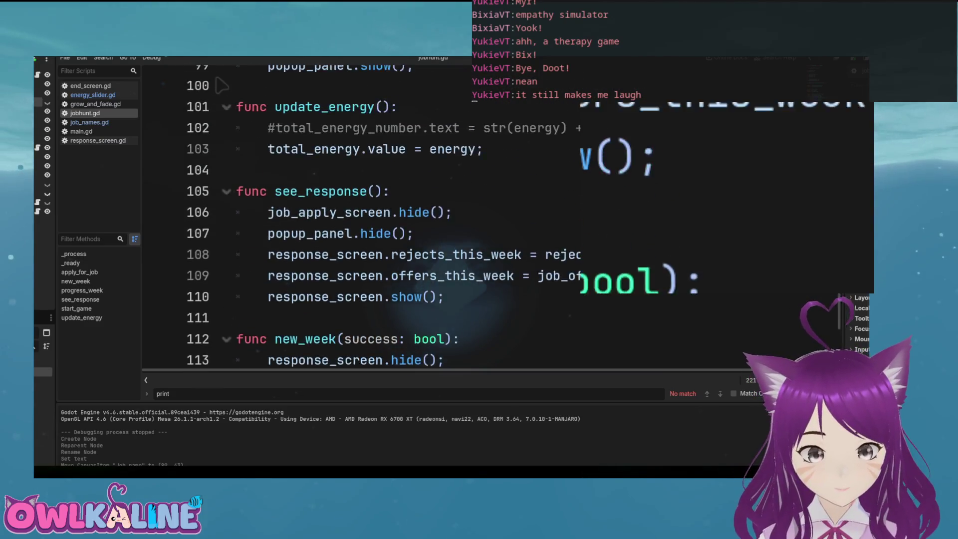
scroll(222, 86, up, 8)
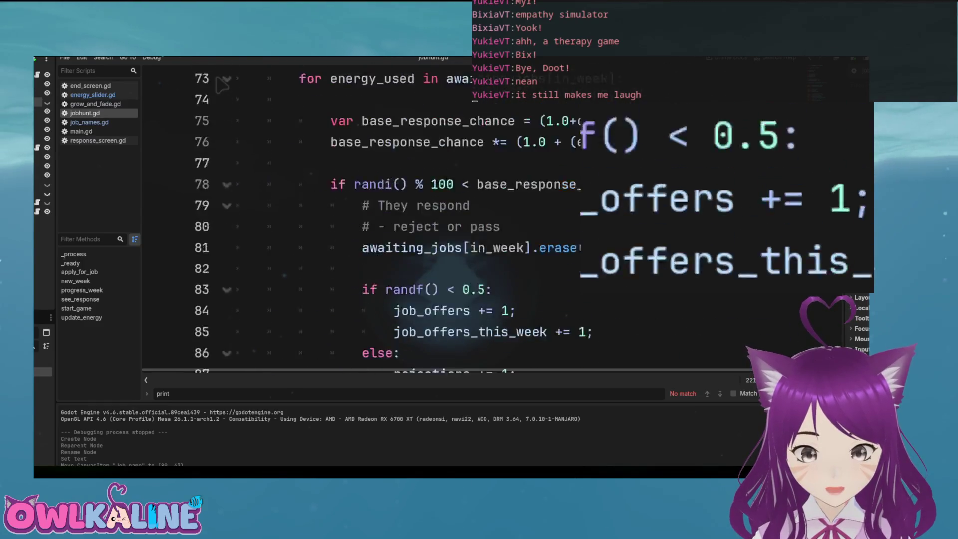
scroll(222, 86, up, 5)
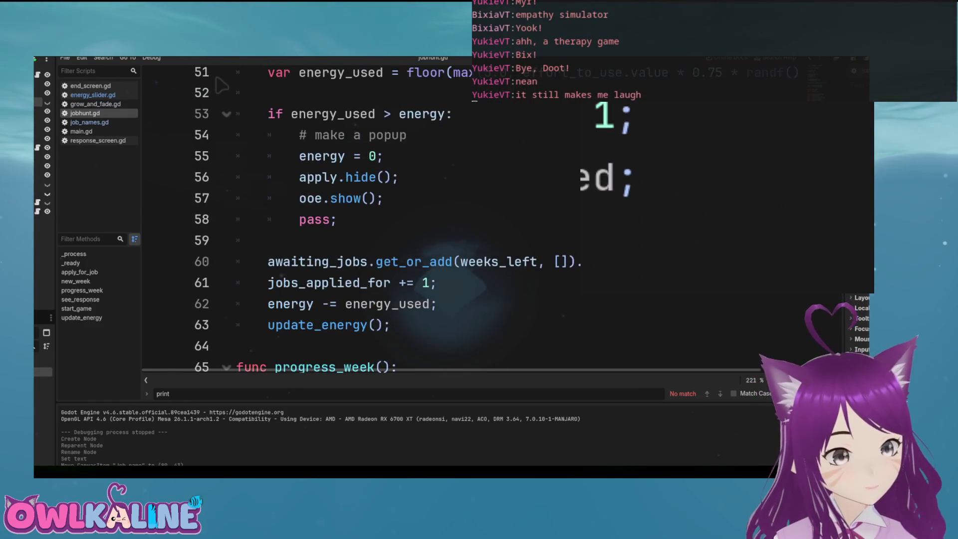
scroll(222, 86, up, 3)
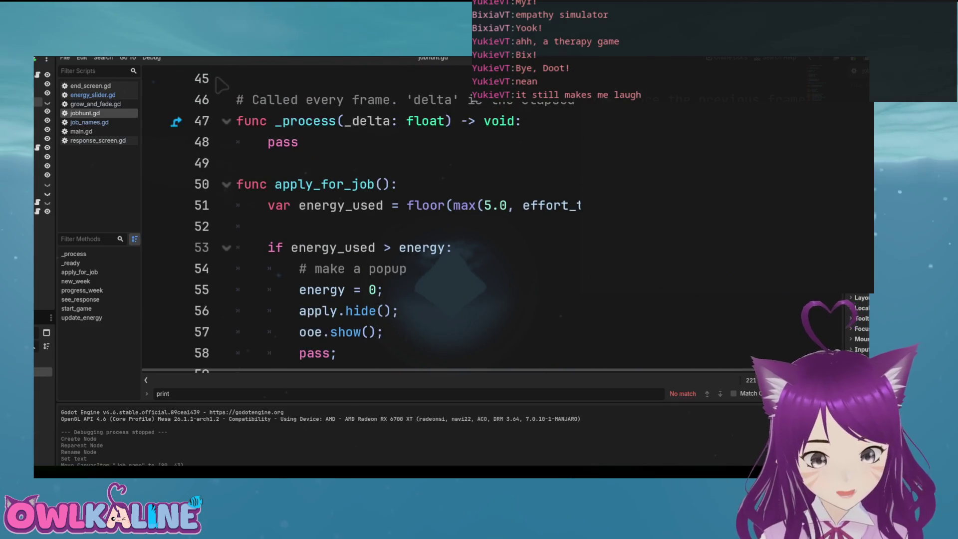
scroll(222, 86, up, 5)
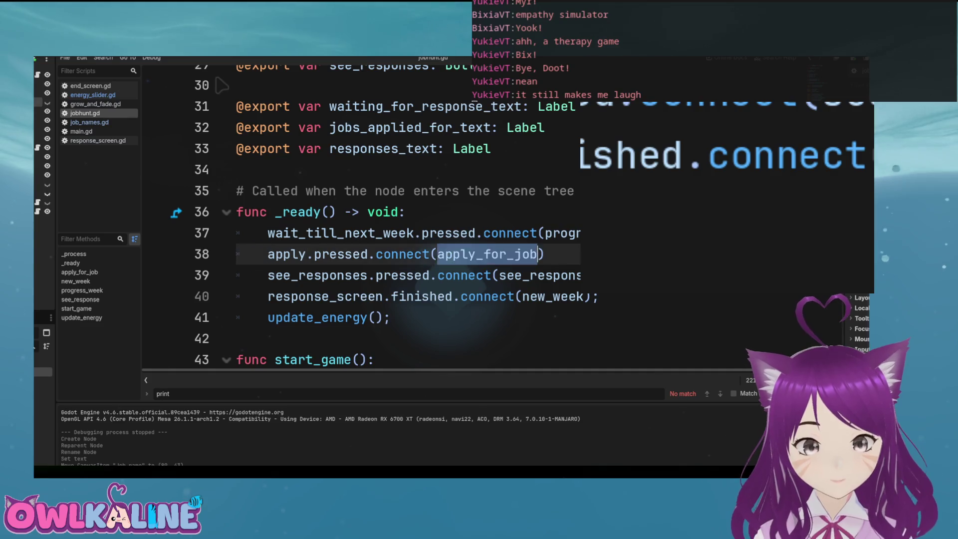
scroll(222, 86, down, 7)
scroll(222, 86, down, 1)
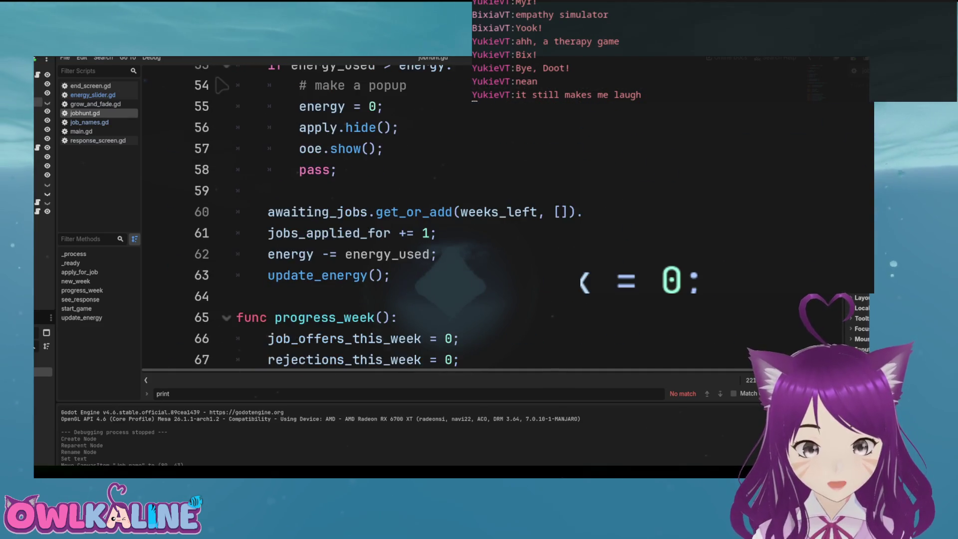
click(391, 276)
key(Return)
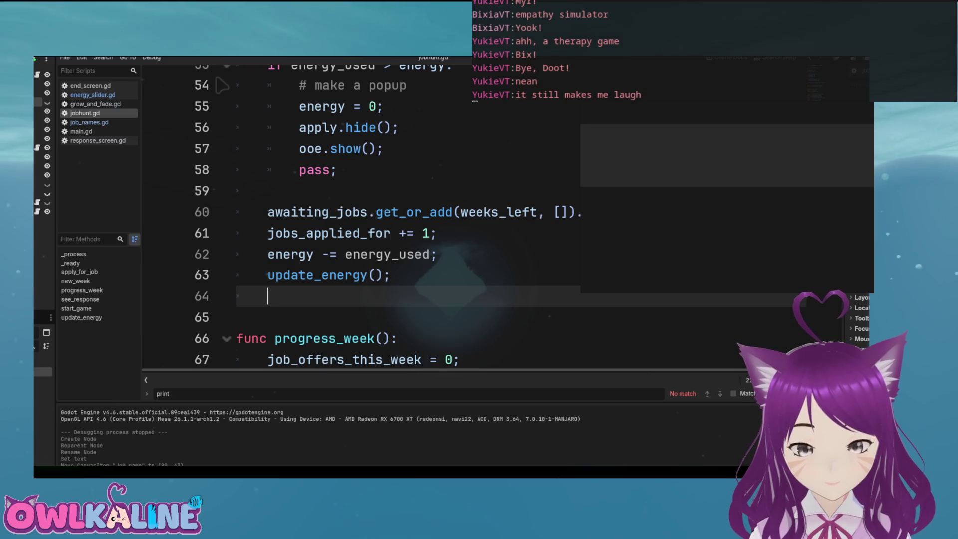
key(ctrl+v)
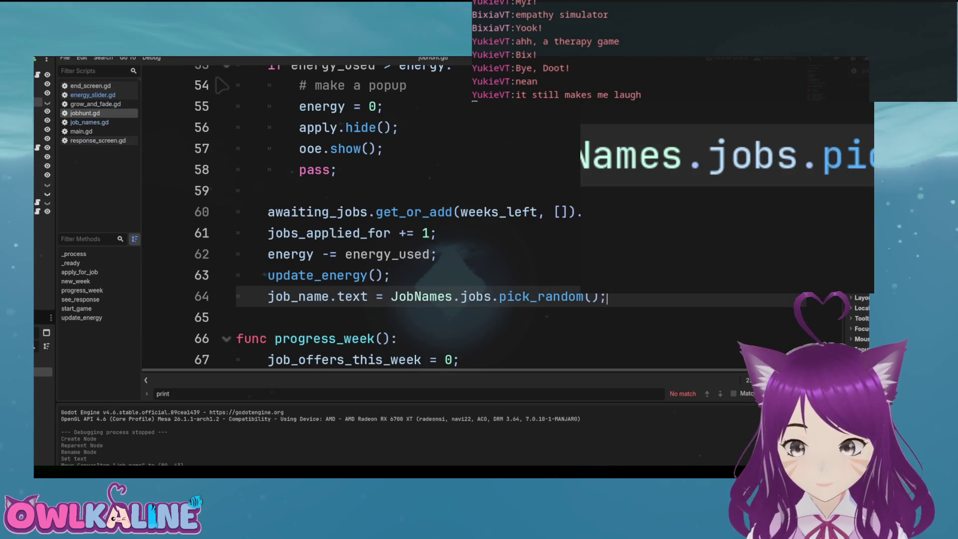
key(F5)
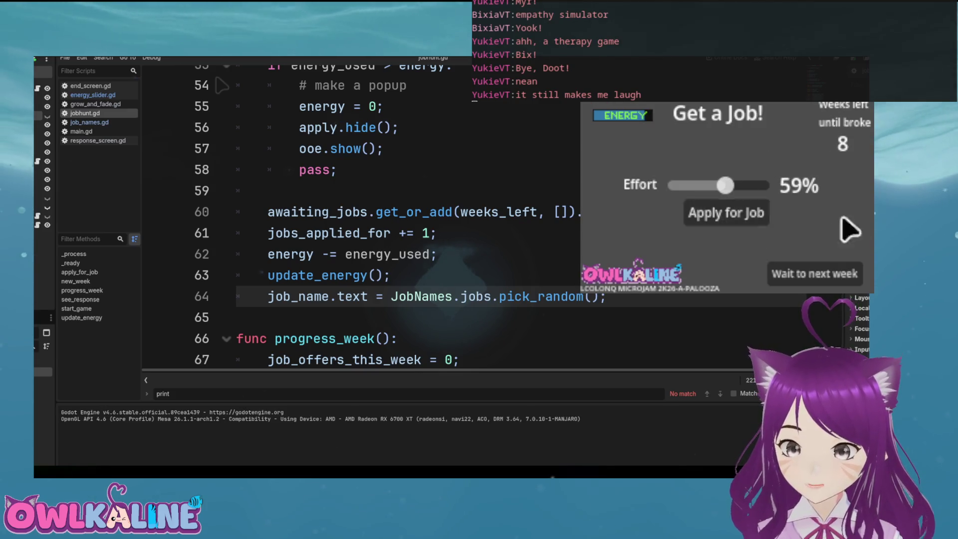
key(F8)
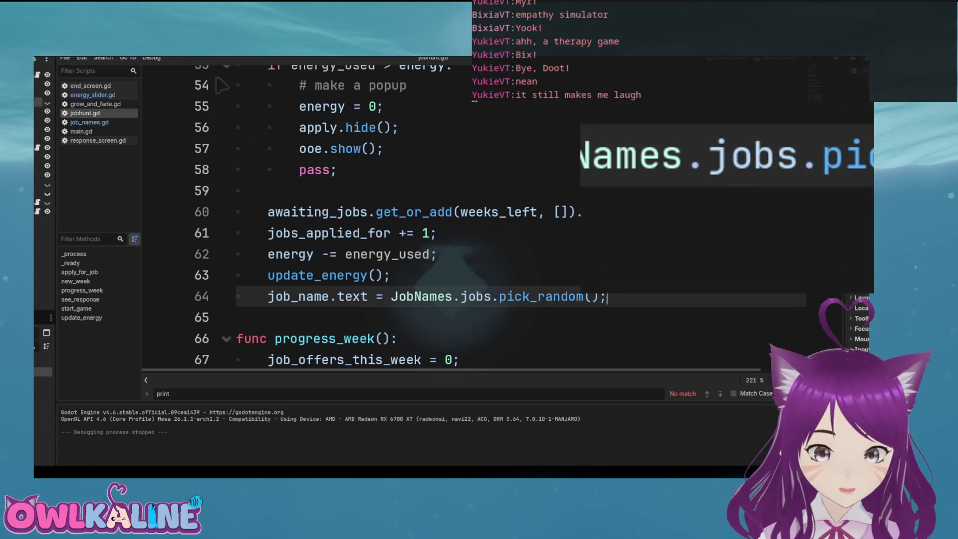
Add job_name.show() on line 121 of new_week, below the job name assignment
scroll(222, 85, up, 2)
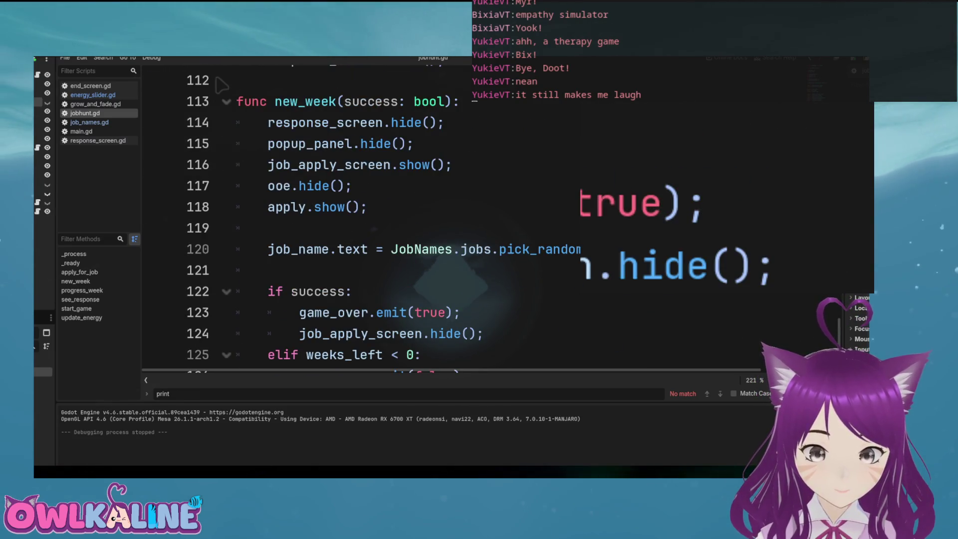
key(Return)
text(\)
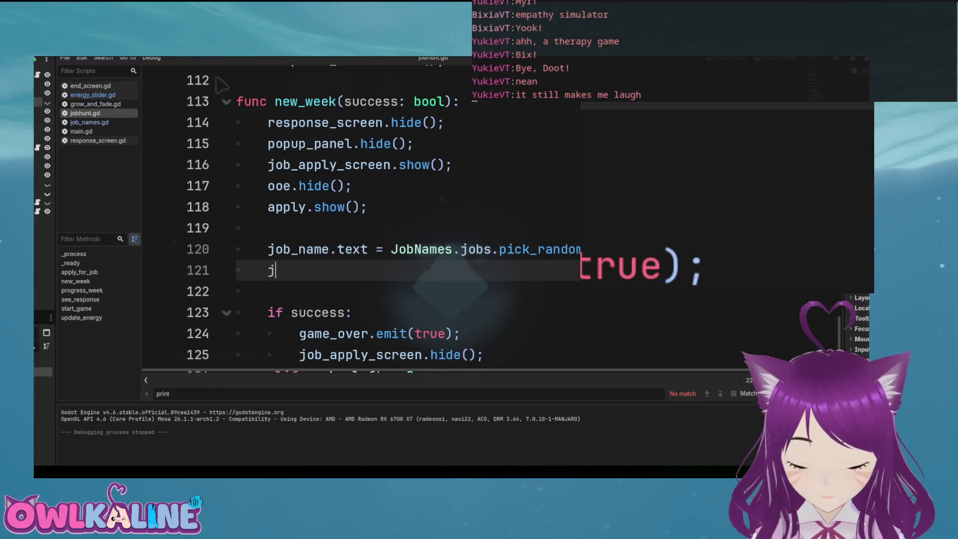
text(name)
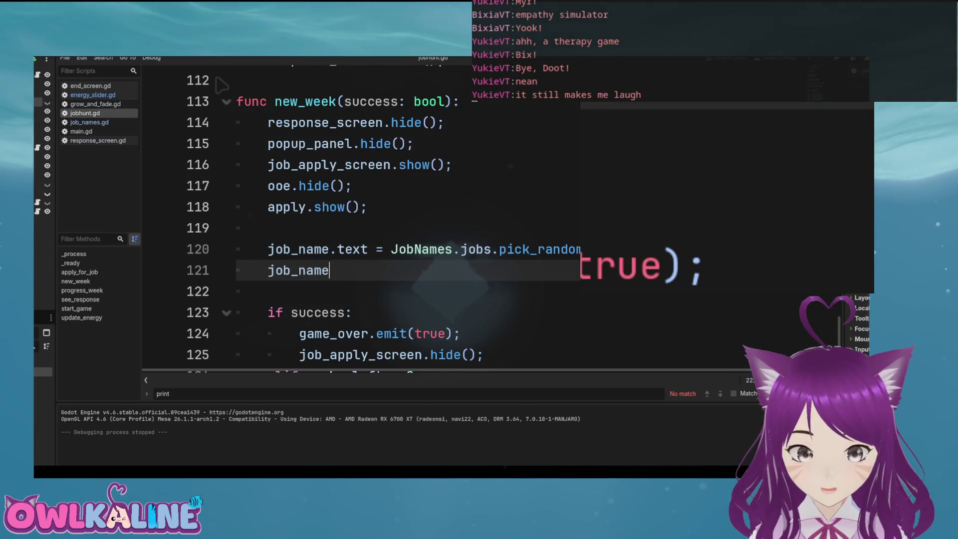
text(.show();)
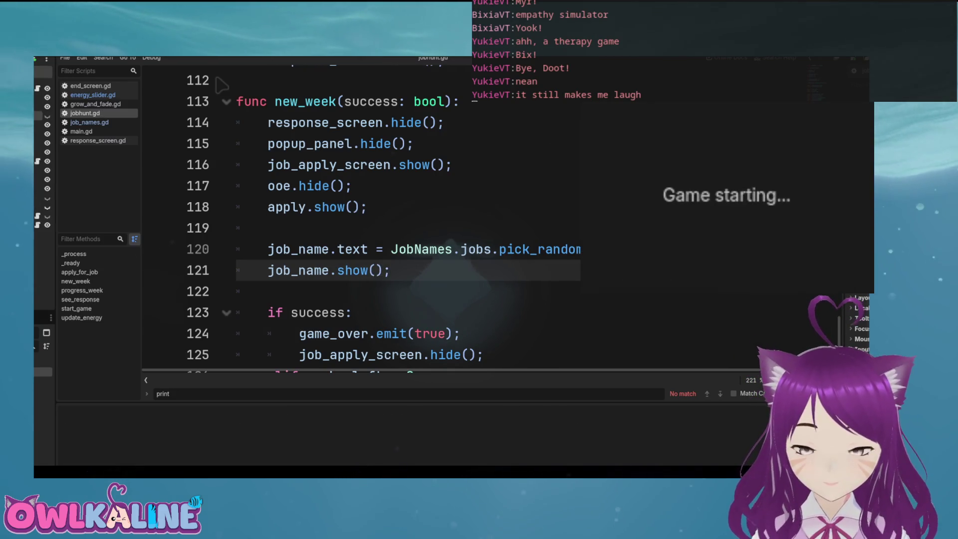
Playtest by applying at 53% effort and for the Fisherman job, then stop the game
drag(716, 185, 722, 187)
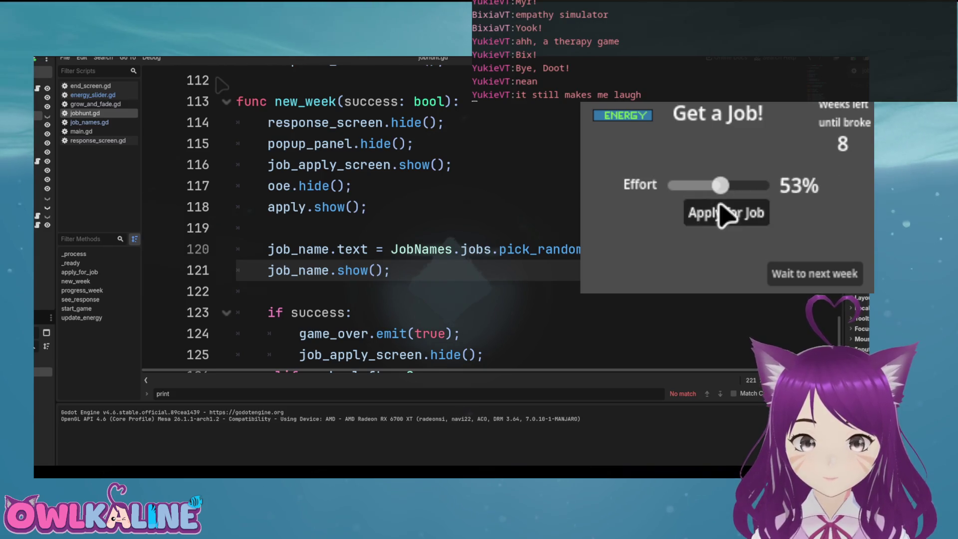
click(727, 220)
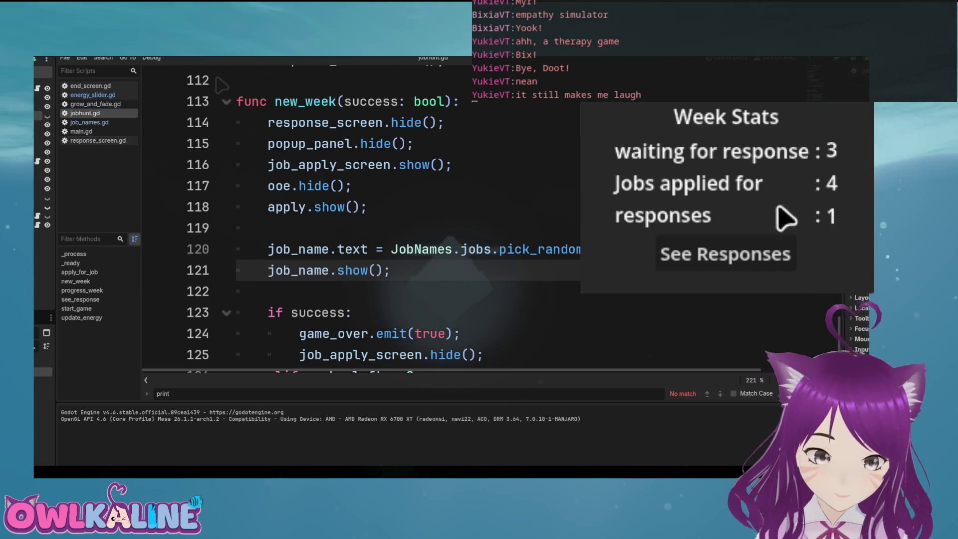
click(766, 249)
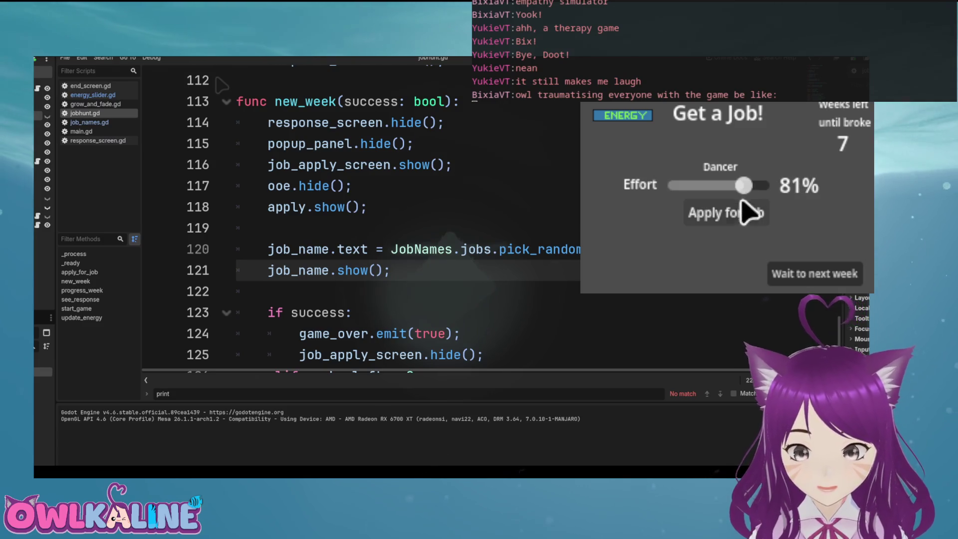
scroll(744, 192, down, 5)
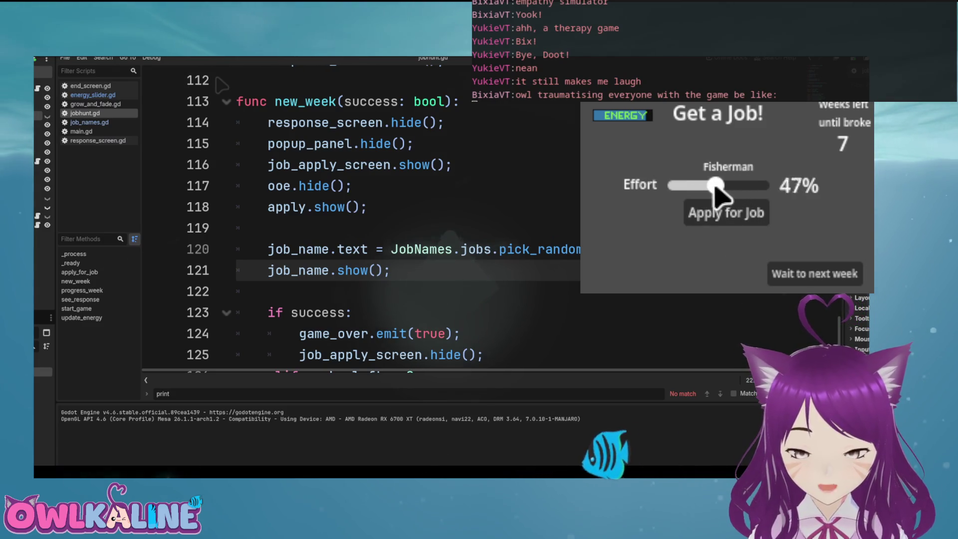
scroll(743, 192, down, 5)
click(740, 219)
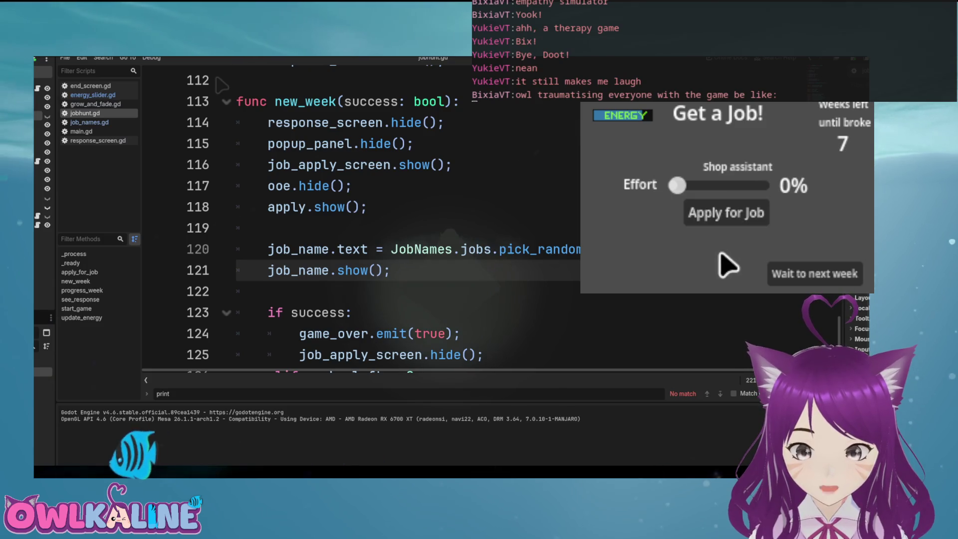
click(688, 185)
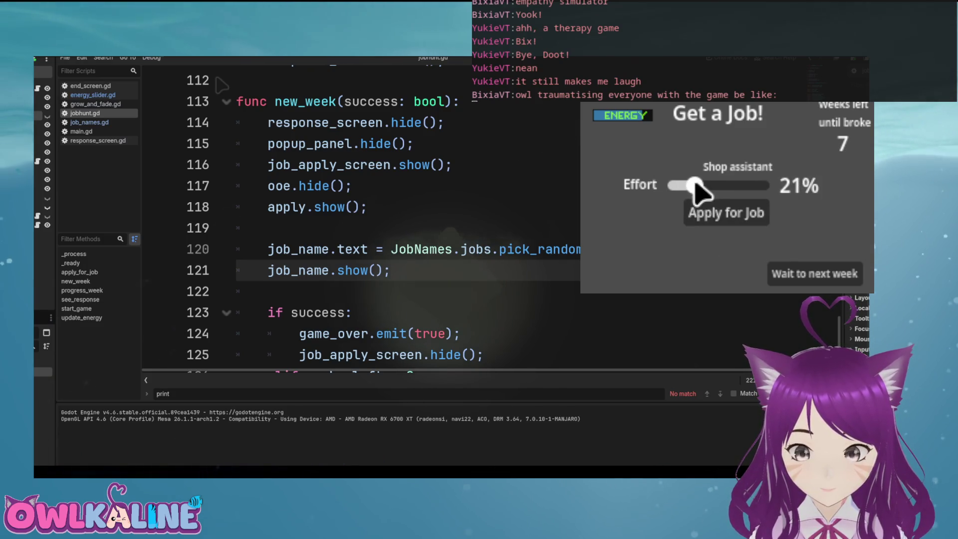
key(F8)
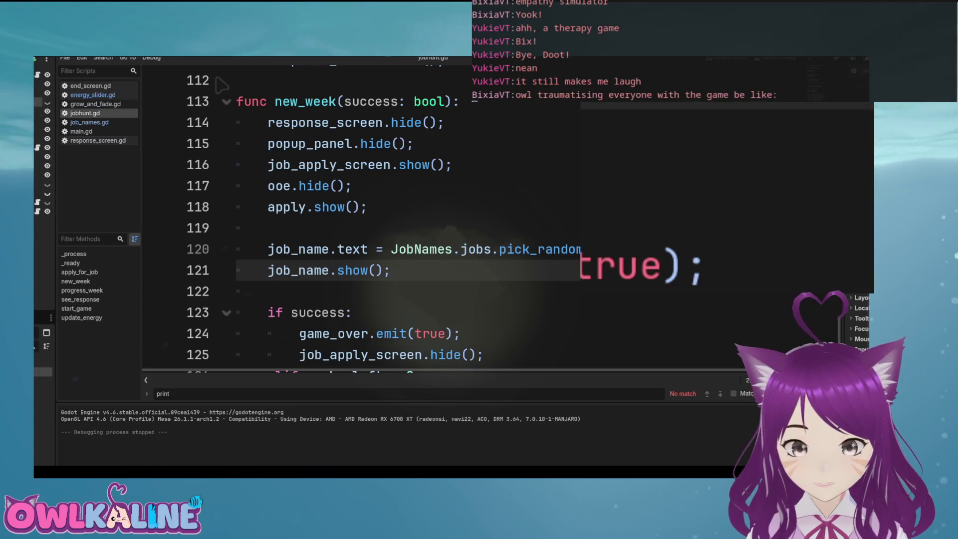
key(ctrl+F1)
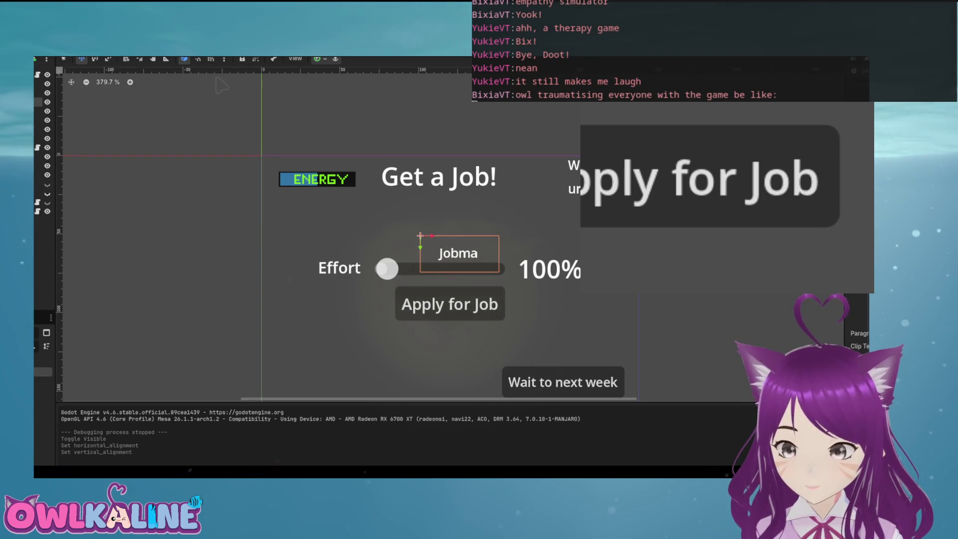
Nudge the Job name label up to (93, 46), then test it with one application at 40% effort
key(Up)
key(Up)
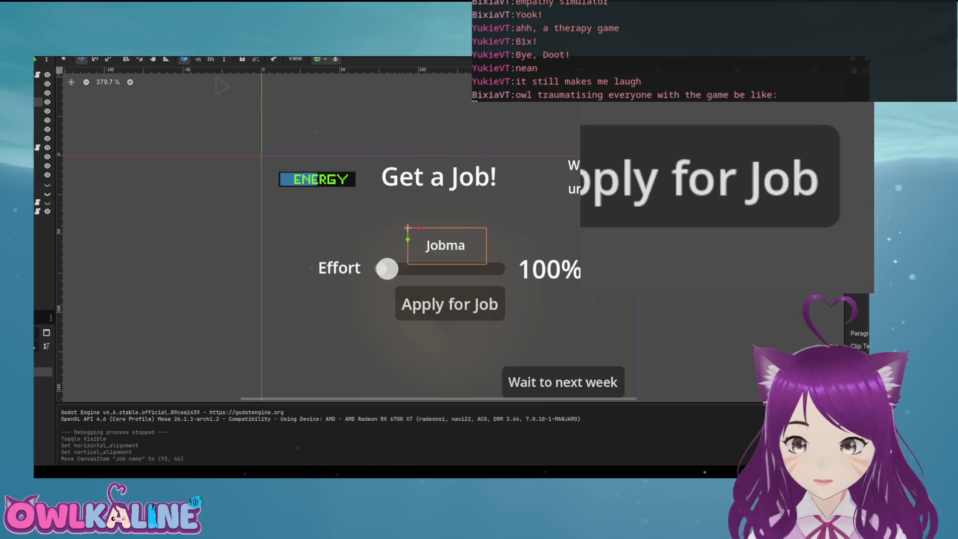
key(F5)
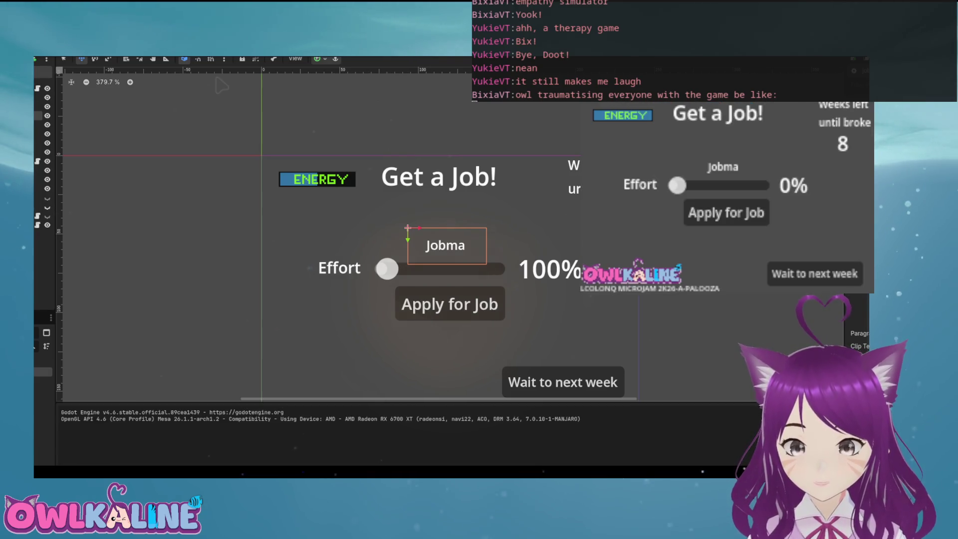
drag(672, 185, 711, 186)
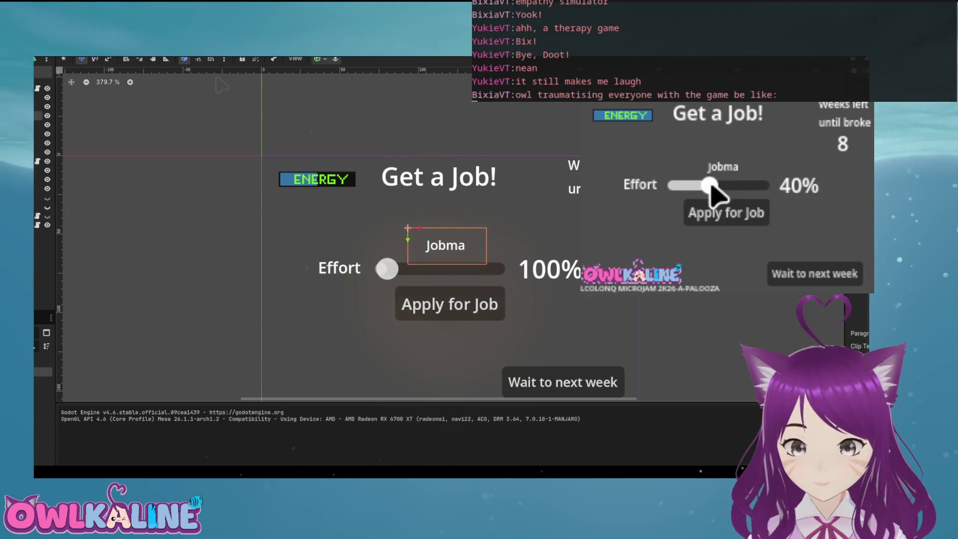
click(726, 217)
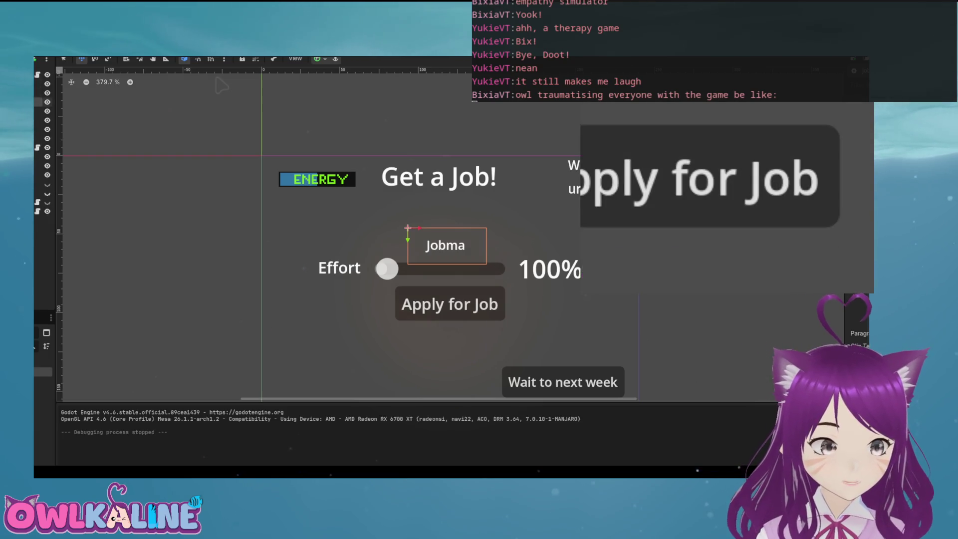
key(ctrl+F3)
scroll(221, 86, up, 5)
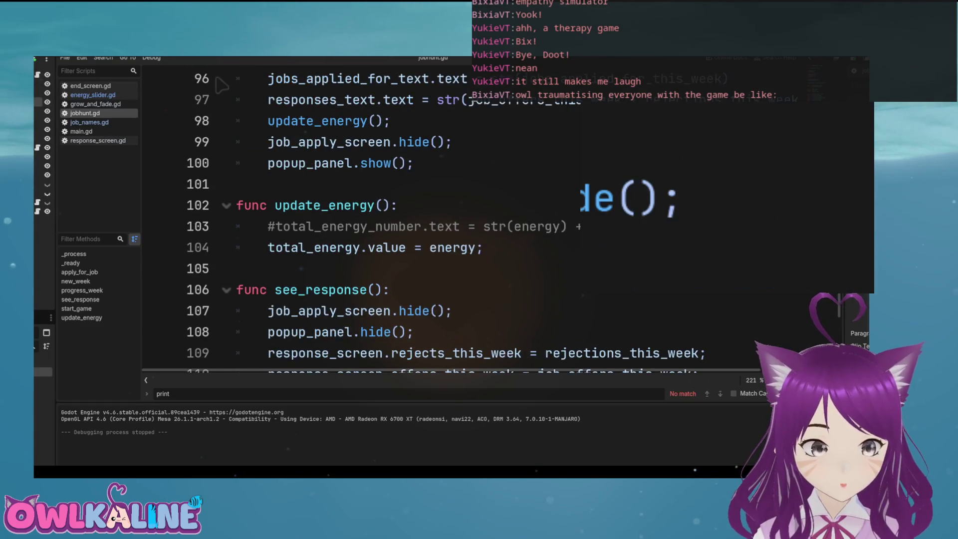
Copy the random job_name.text assignment into _ready after update_energy(), on line 42
scroll(221, 86, down, 8)
scroll(221, 85, up, 1)
drag(613, 165, 345, 164)
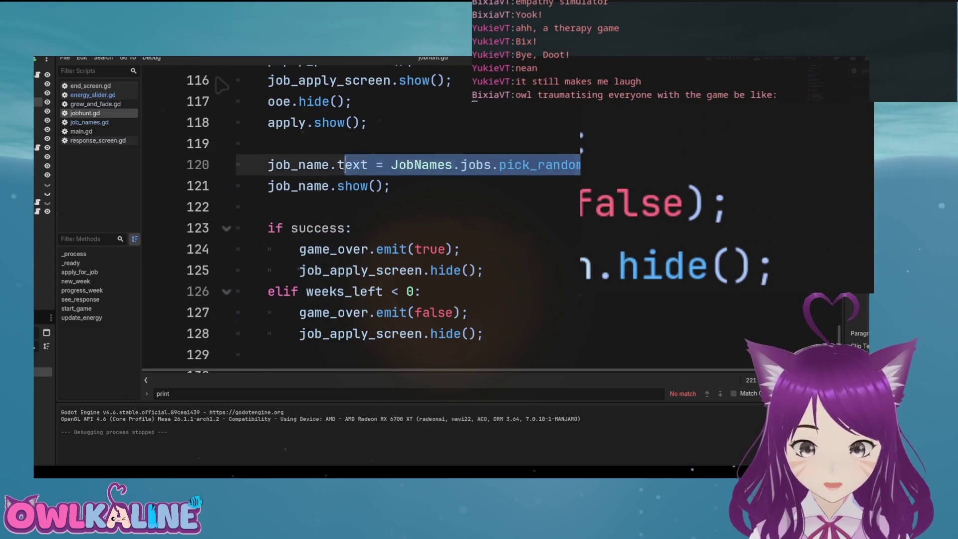
key(shift+Home)
key(ctrl+c)
key(ctrl+z)
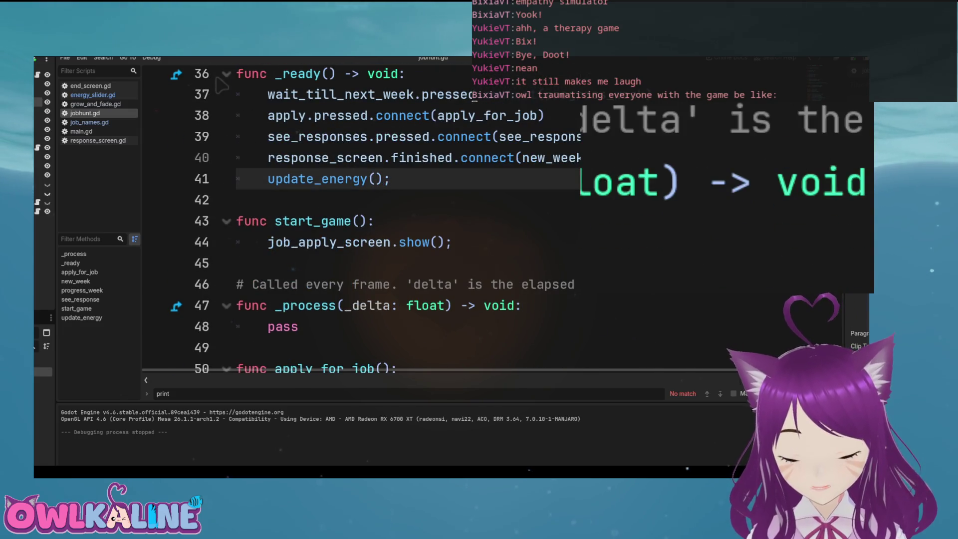
key(Return)
key(ctrl+v)
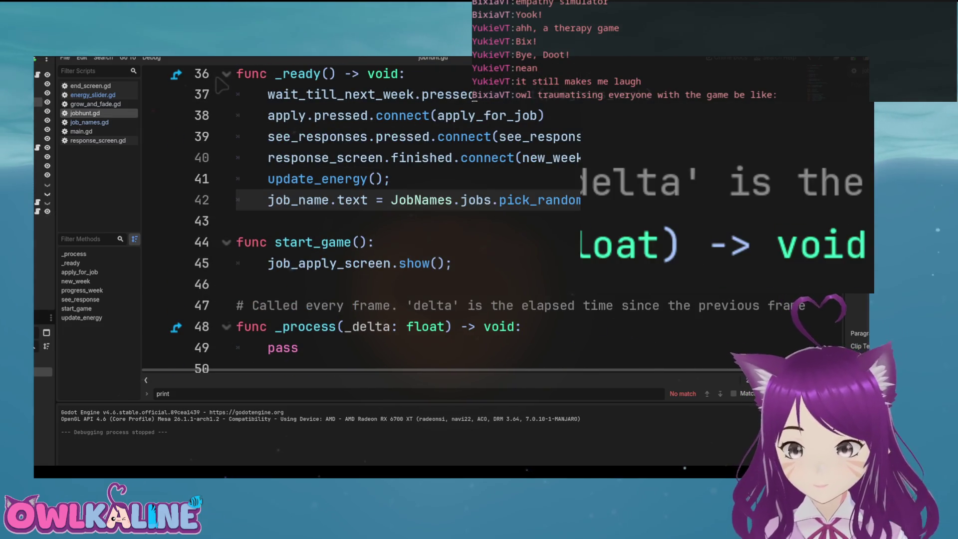
Run the game and apply at 50% effort for Scientist, Teacher, Doctor, Carpenter, Painter and other jobs
key(F5)
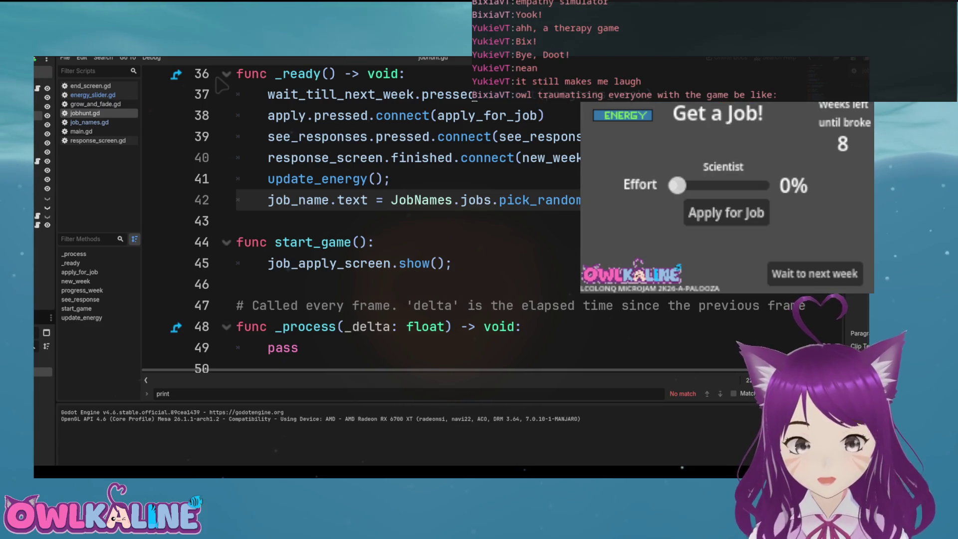
mouse_move(671, 186)
mouse_down()
mouse_move(761, 185)
mouse_move(701, 190)
mouse_up()
click(743, 220)
click(732, 215)
click(721, 220)
click(746, 227)
click(734, 216)
click(730, 215)
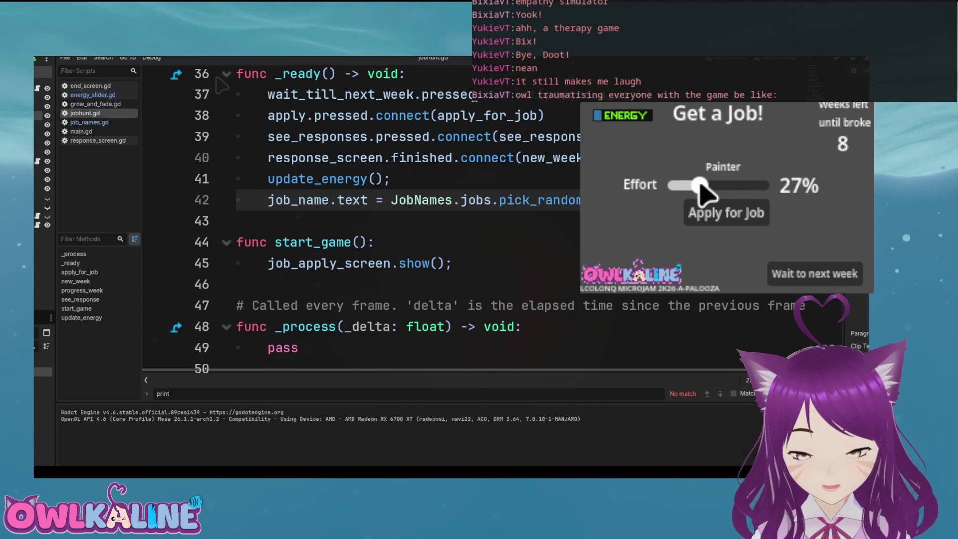
click(727, 214)
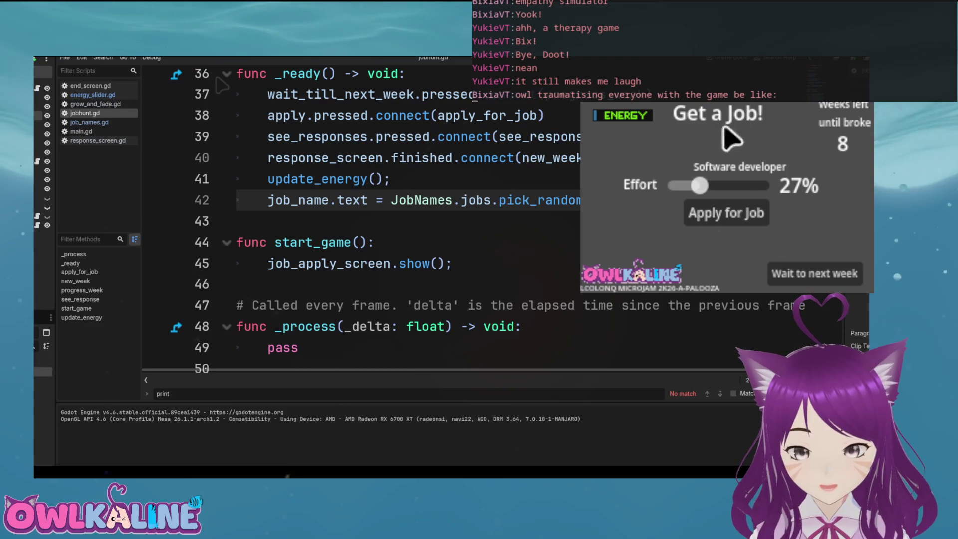
Apply for Software developer at 91%, end the week, apply for Translator, Farmer, Tailor, then stop
drag(699, 186, 751, 186)
click(723, 225)
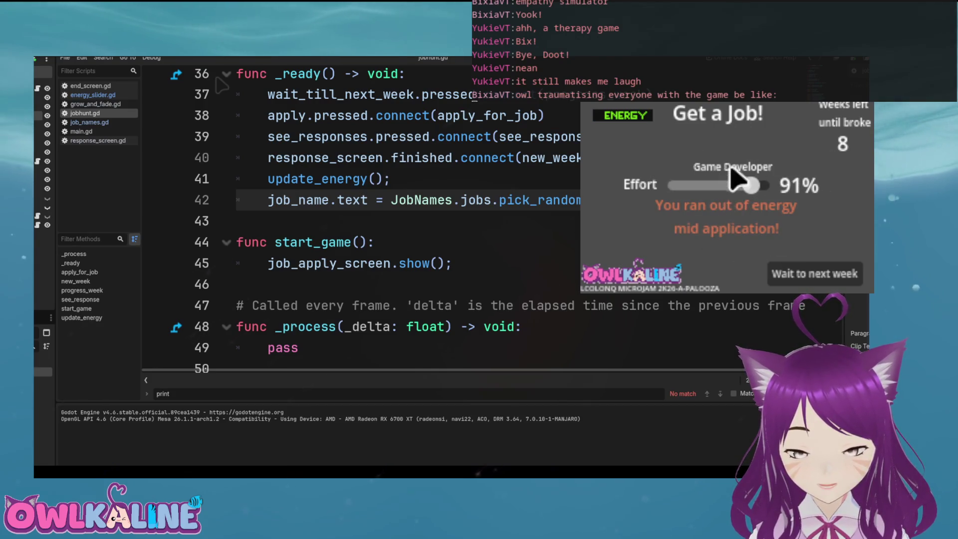
click(782, 273)
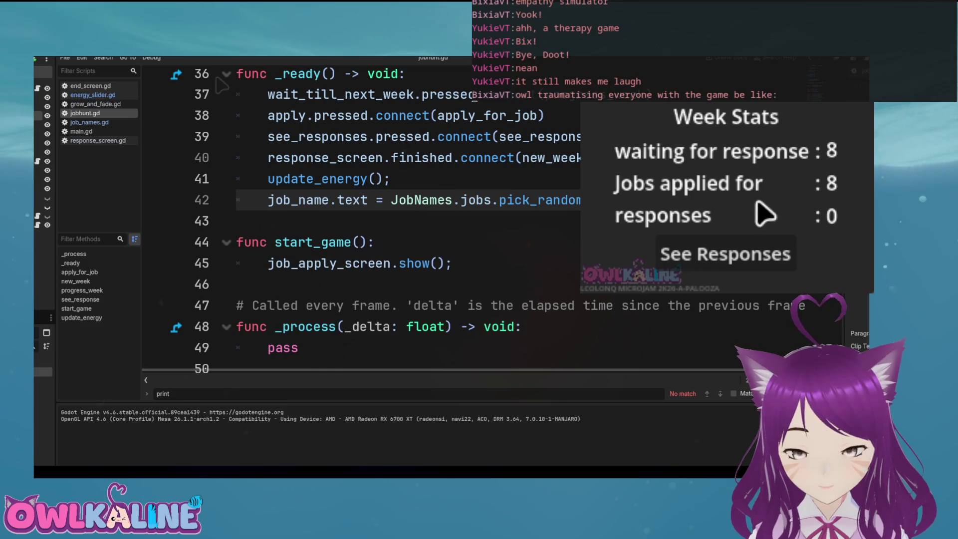
click(750, 261)
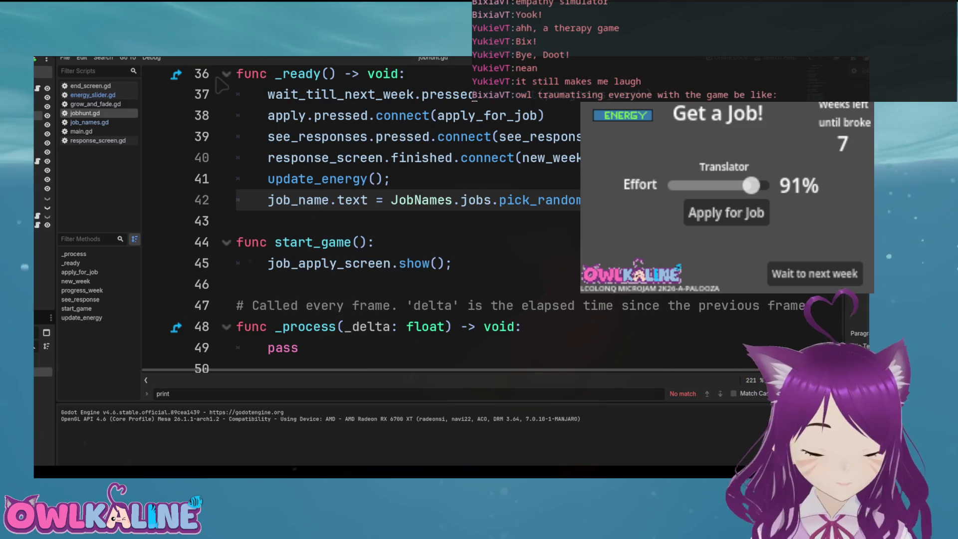
click(738, 217)
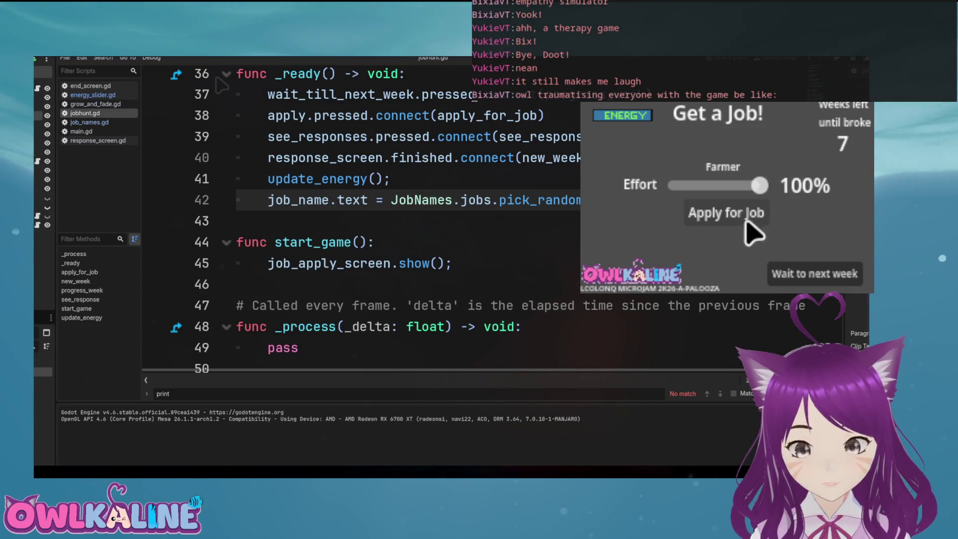
click(746, 223)
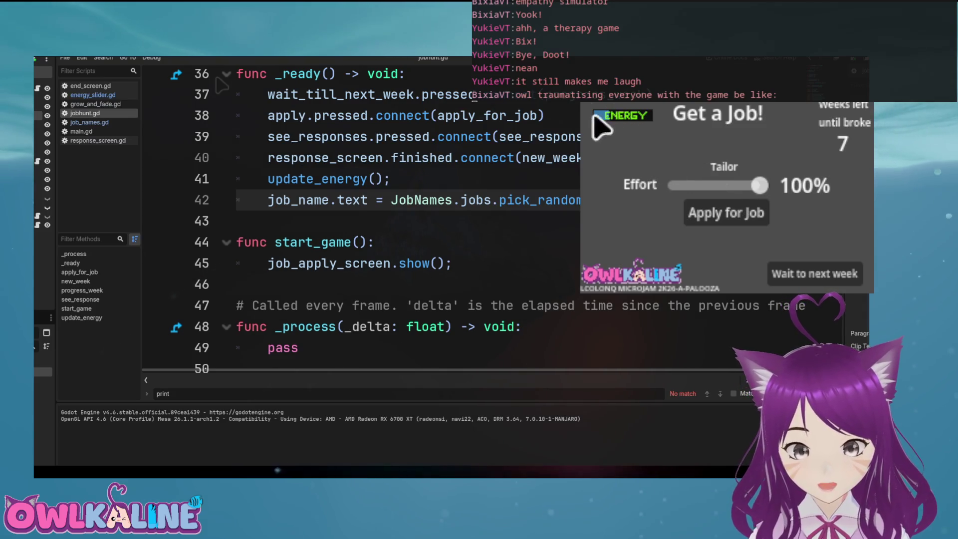
click(747, 220)
key(F8)
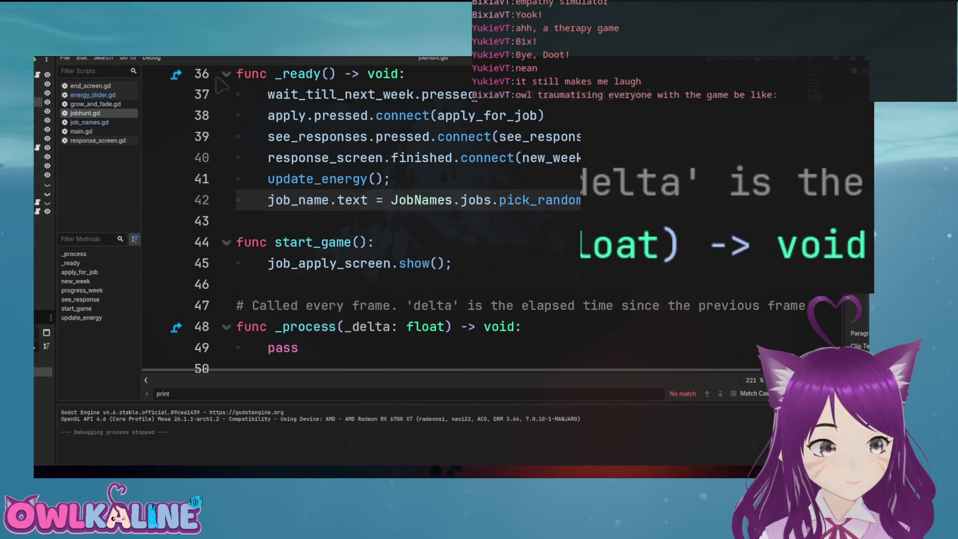
Delete the empty line 76 inside progress_week's energy_used loop
scroll(218, 79, down, 11)
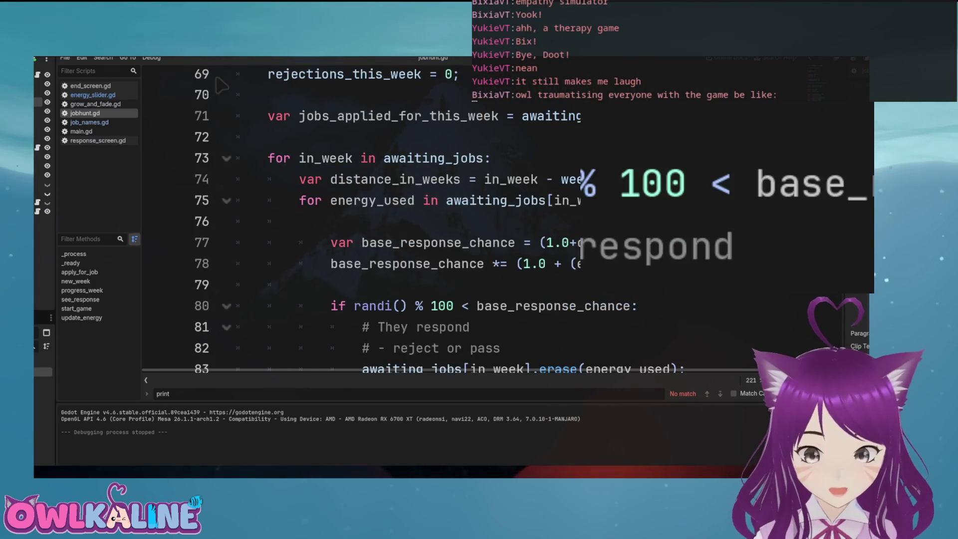
scroll(218, 79, down, 1)
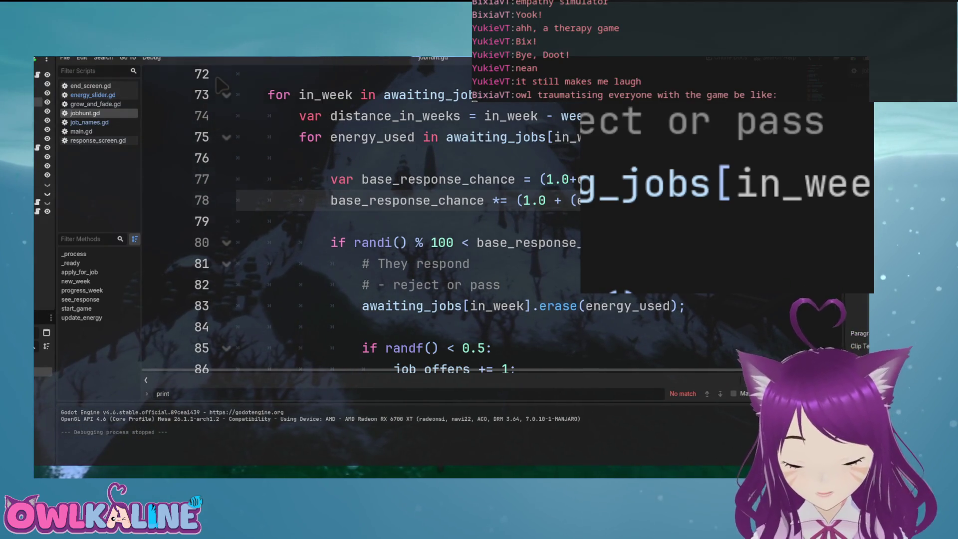
scroll(220, 85, right, 2)
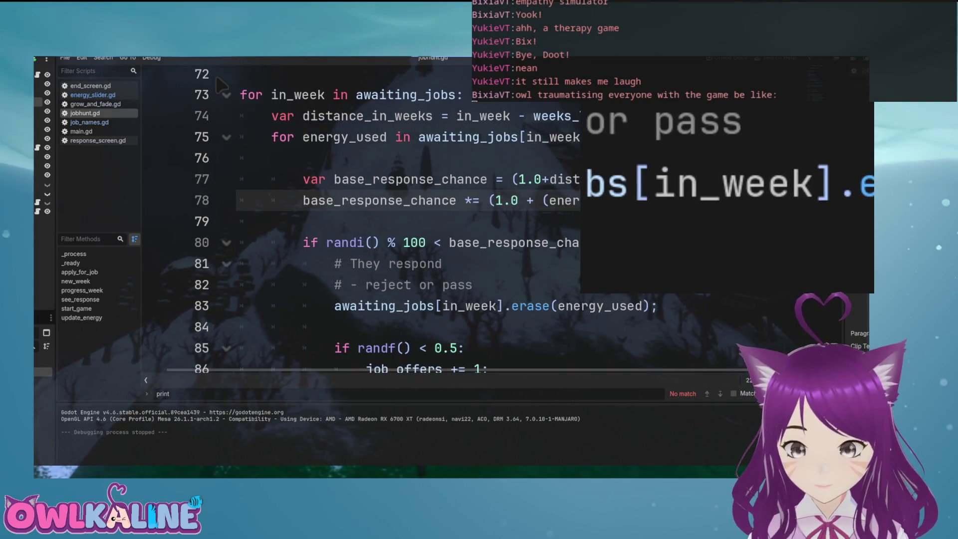
scroll(220, 85, up, 1)
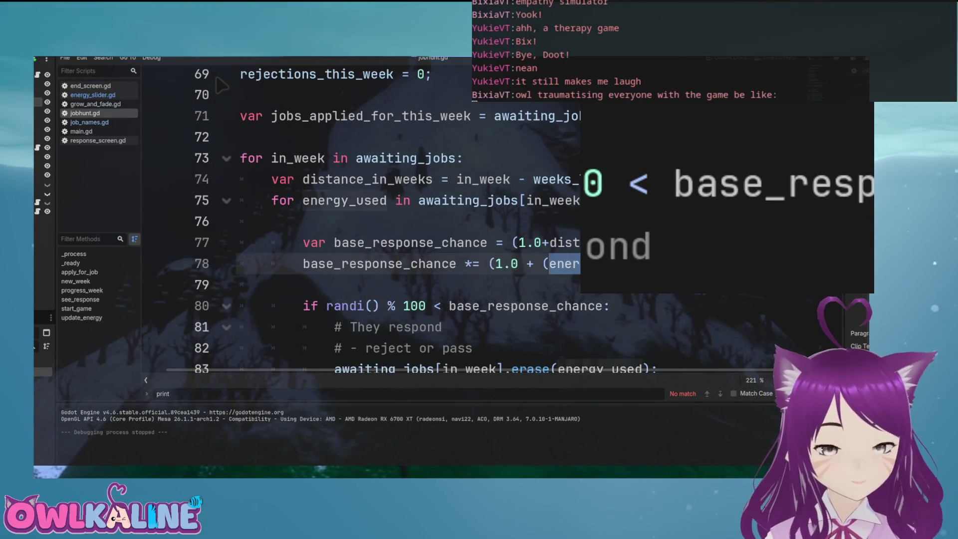
key(Up)
key(Down)
key(Down)
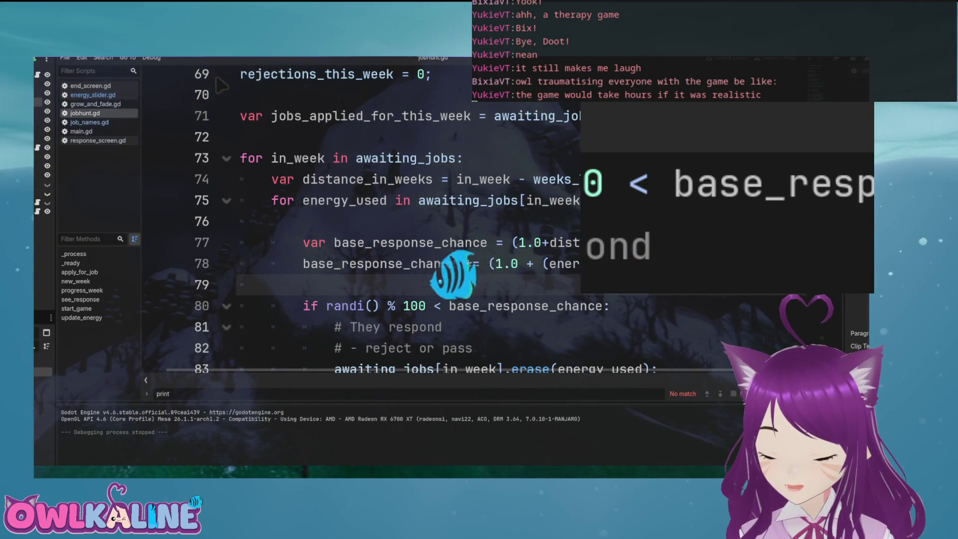
key(Up)
key(Up)
key(Up)
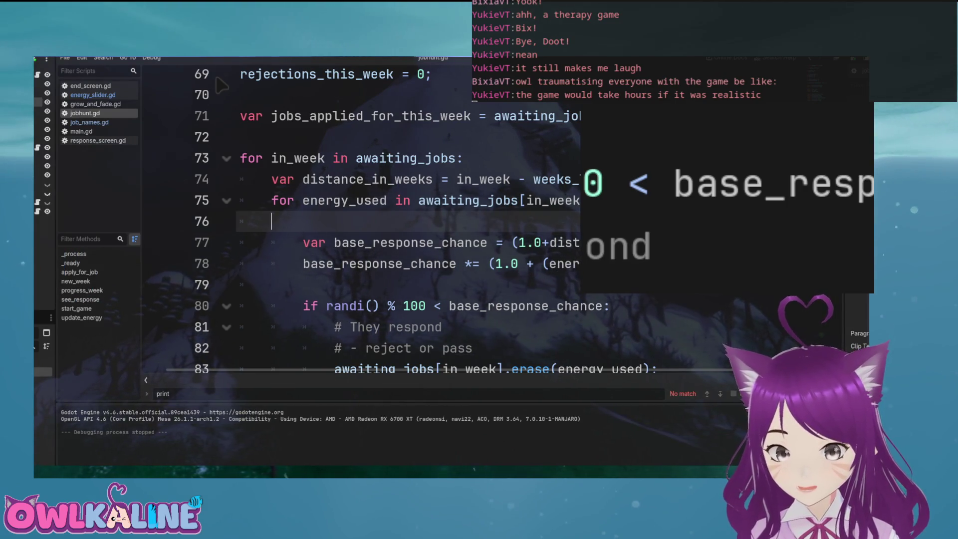
key(BackSpace)
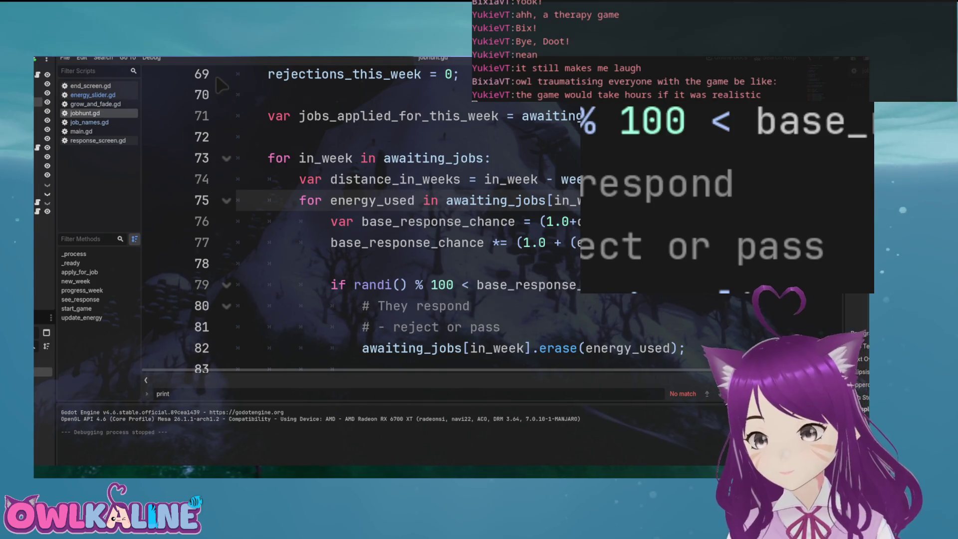
key(Down)
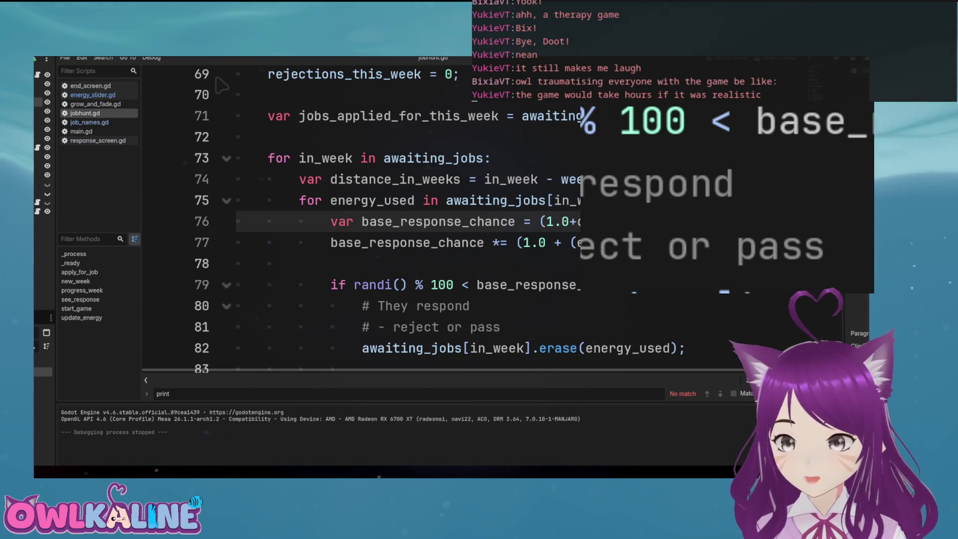
Test-run the game, stop it, and select base_response_chance on line 76
key(F5)
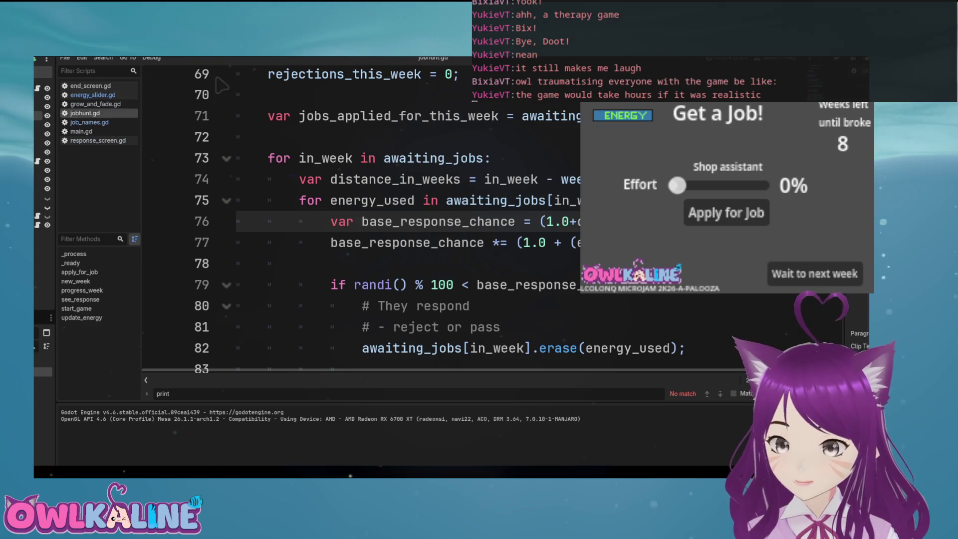
key(F8)
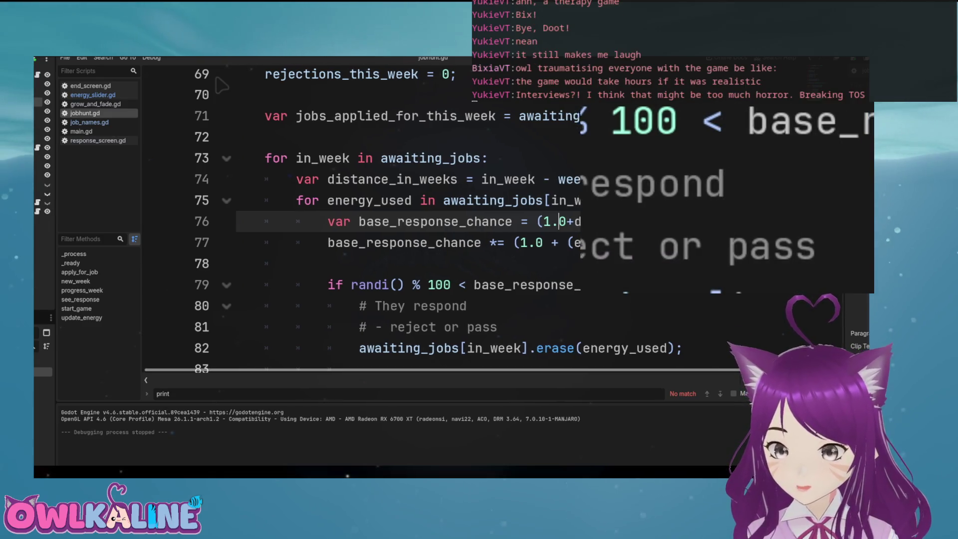
key(Down)
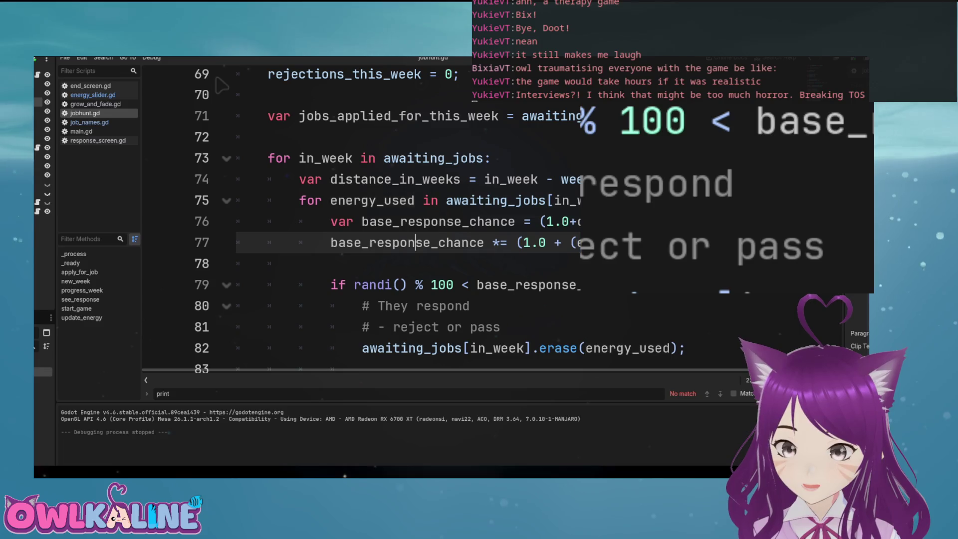
double_click(407, 242)
double_click(438, 221)
scroll(222, 86, up, 3)
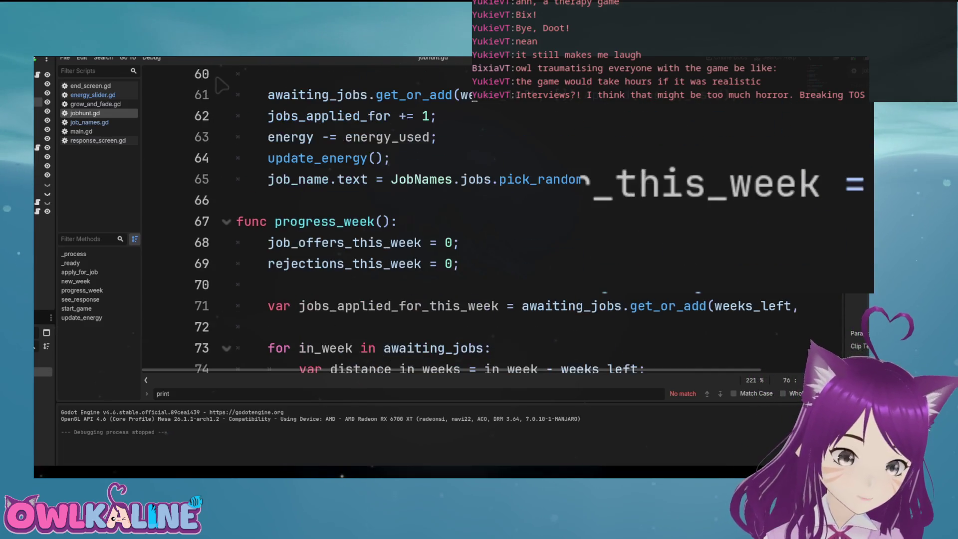
Scroll up to line 45 to show apply_for_job and its floor(max(5.0, …)) energy_used line
scroll(222, 85, up, 4)
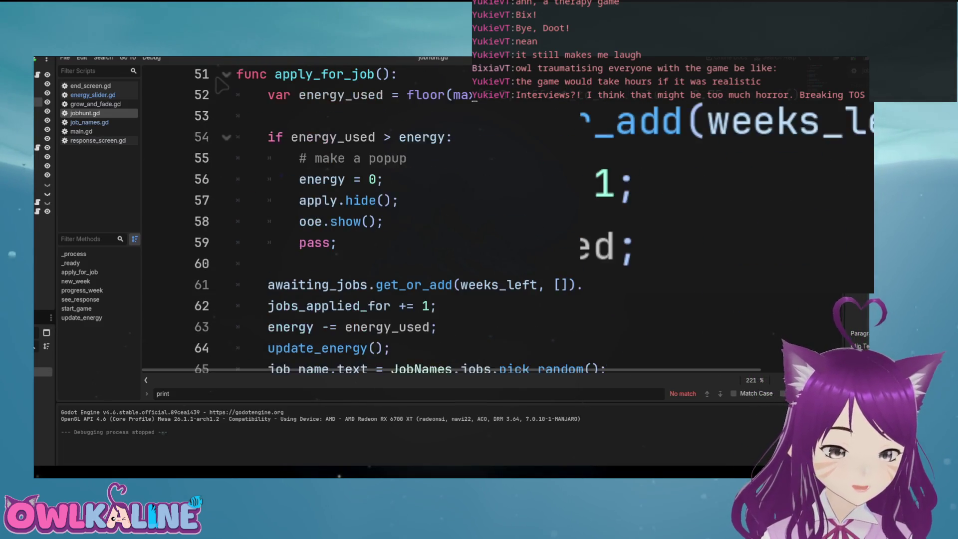
scroll(222, 86, up, 1)
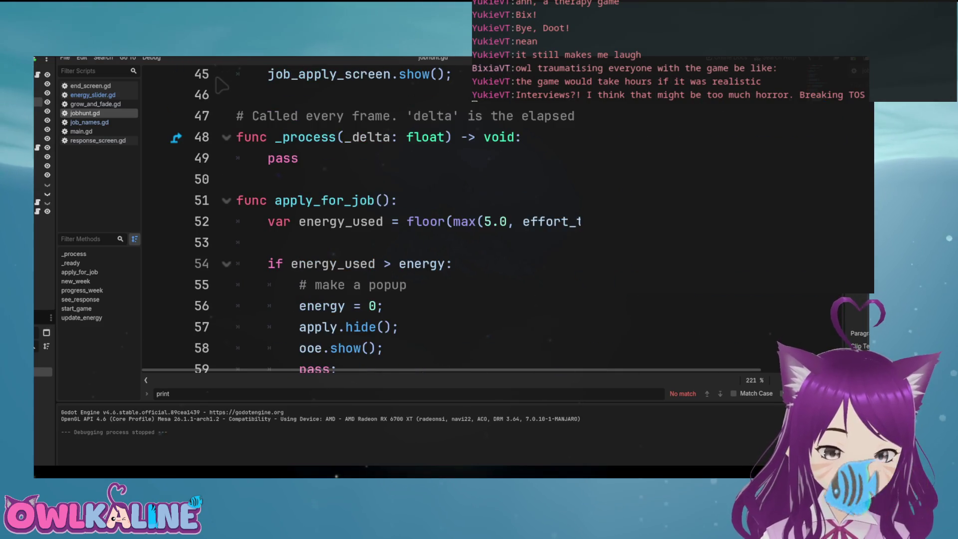
scroll(222, 86, right, 5)
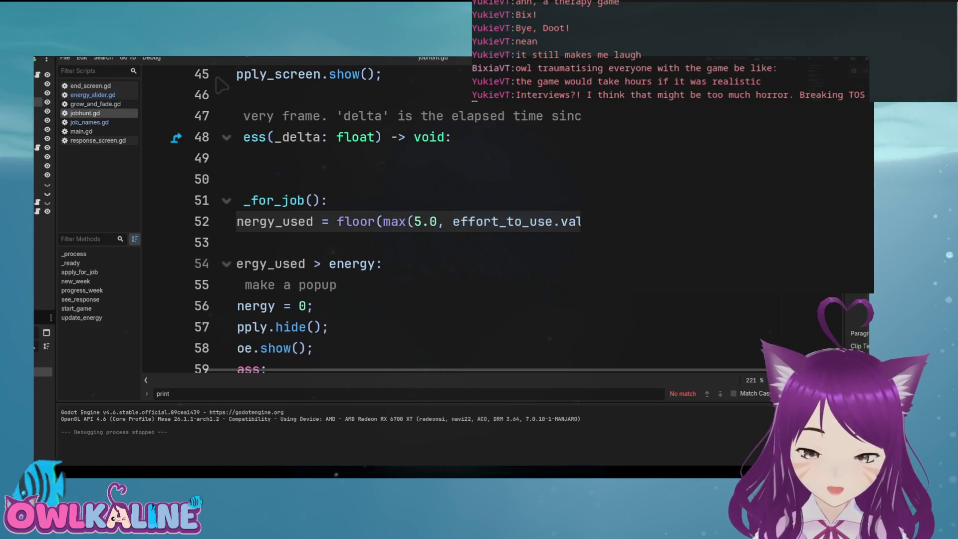
scroll(222, 86, left, 6)
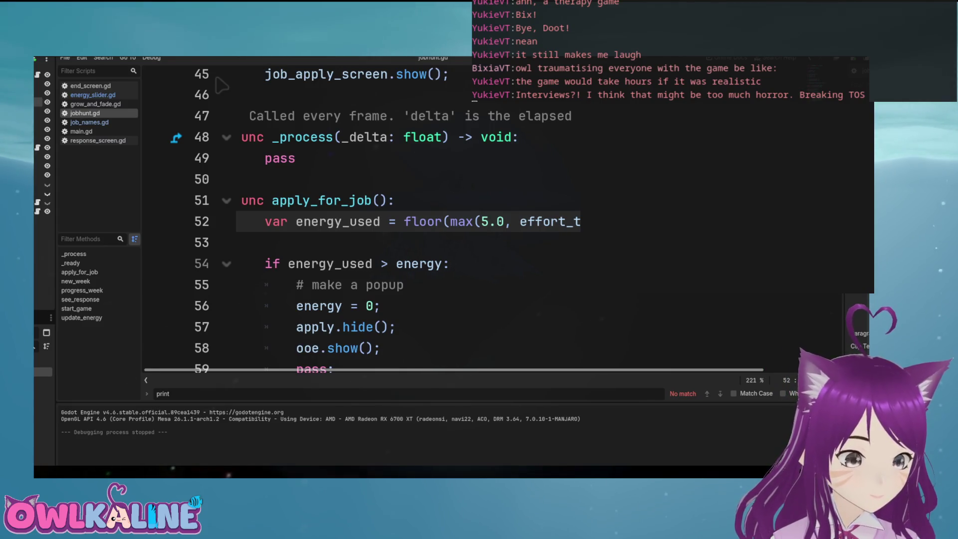
scroll(222, 86, left, 1)
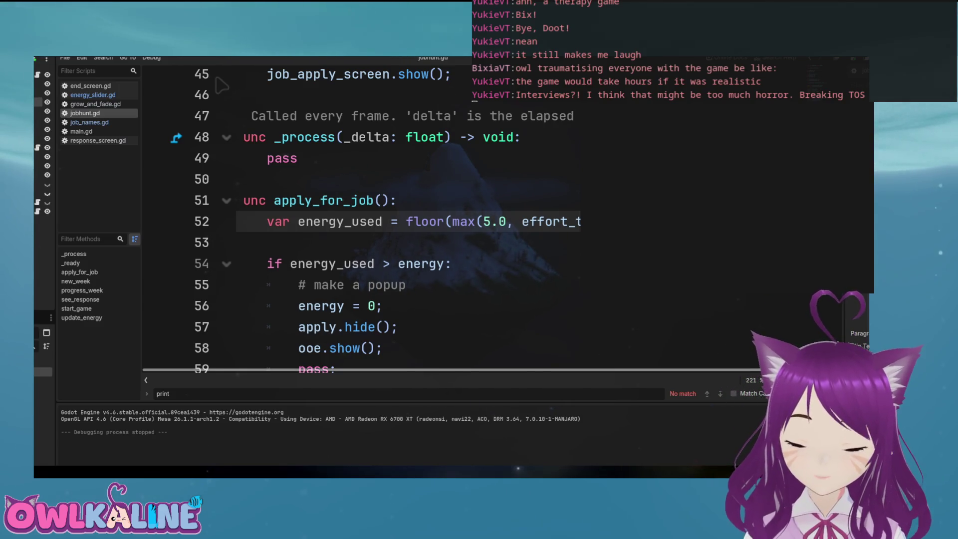
scroll(218, 80, right, 3)
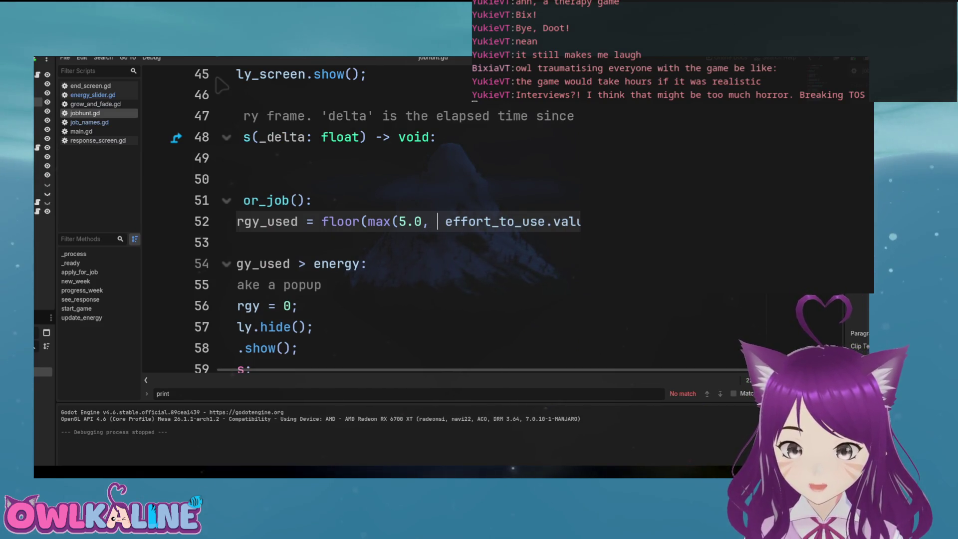
Type the effort_to_use.value expression into line 52's energy formula
text(()
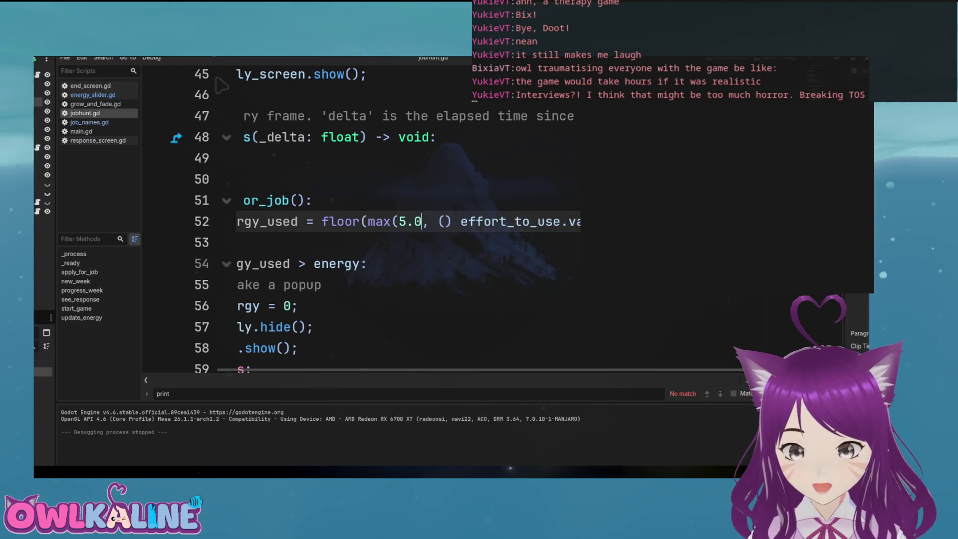
text(effort.)
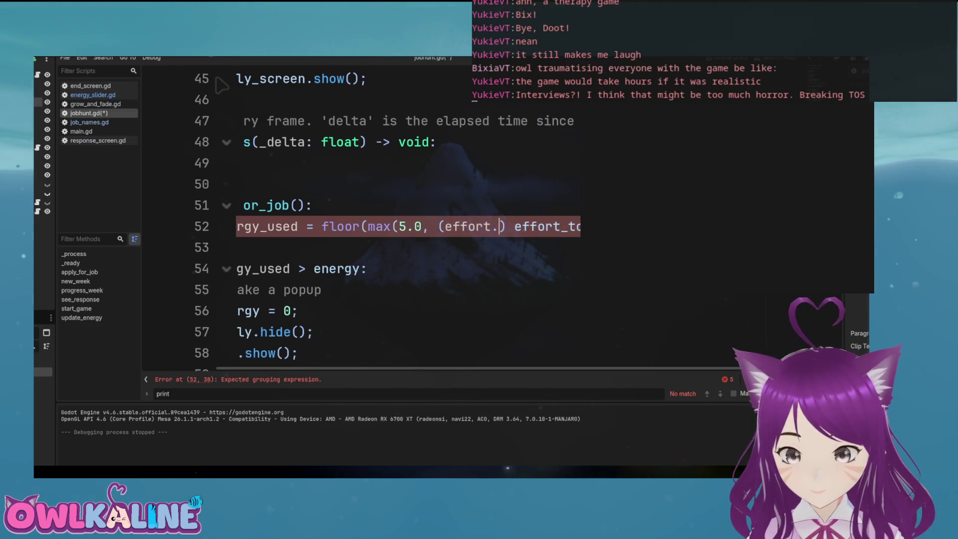
key(BackSpace)
text(_t)
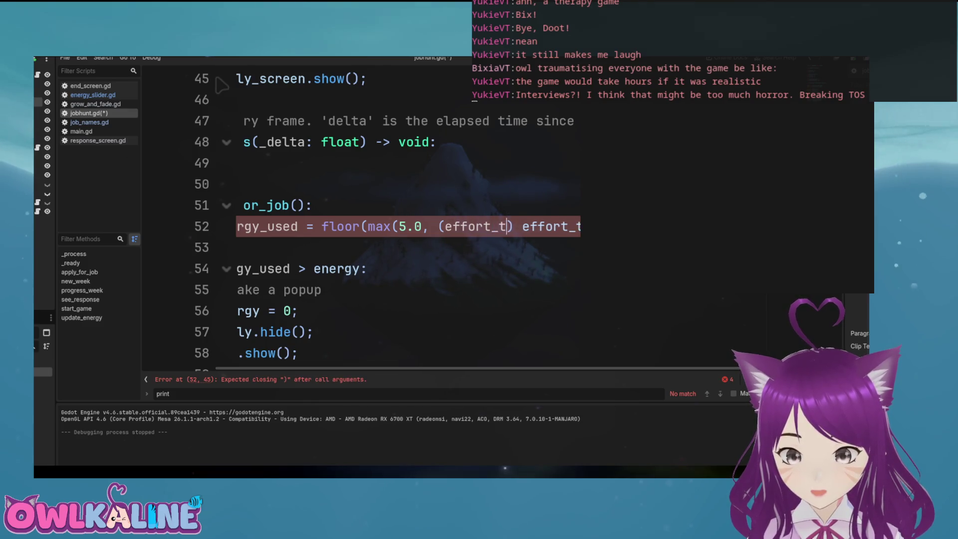
text(o_use/v)
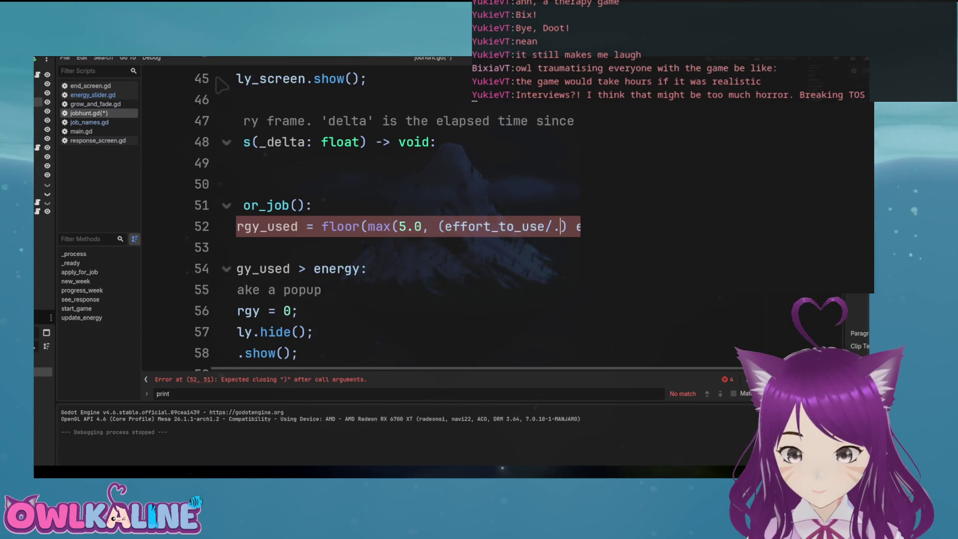
key(BackSpace)
key(BackSpace)
text(.val)
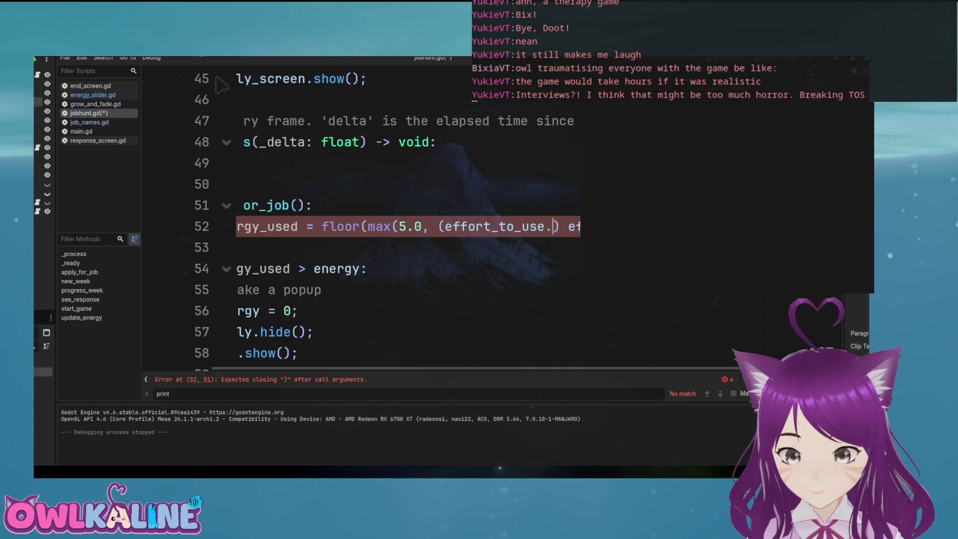
text(e)
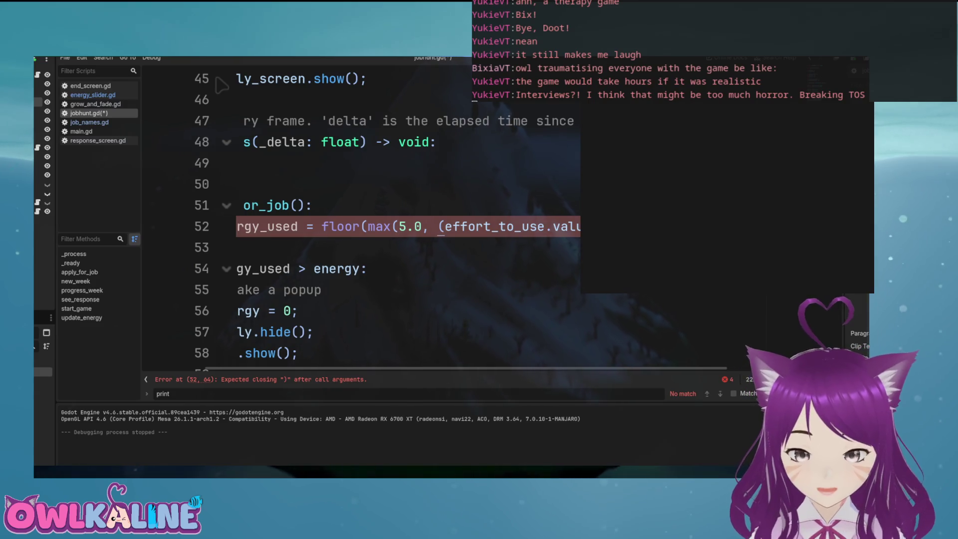
text(energy)
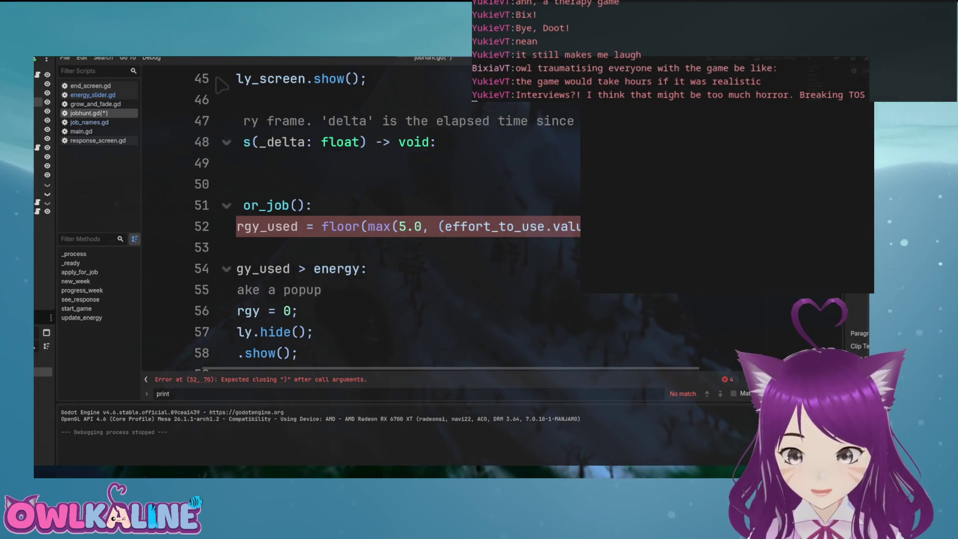
text())
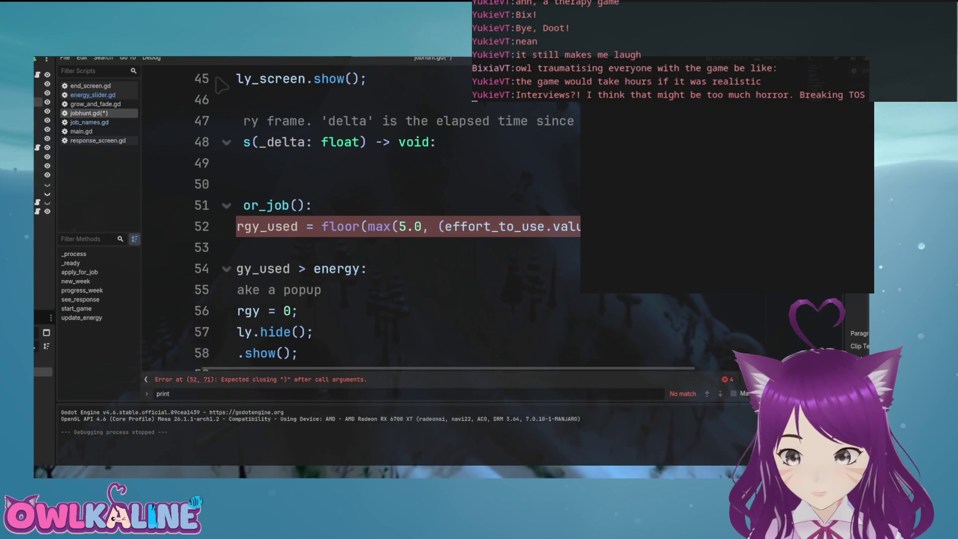
Wrap the slider value in floor(abs( instead of ceil on line 52
key(Right)
key(Right)
key(Right)
text(ceil)
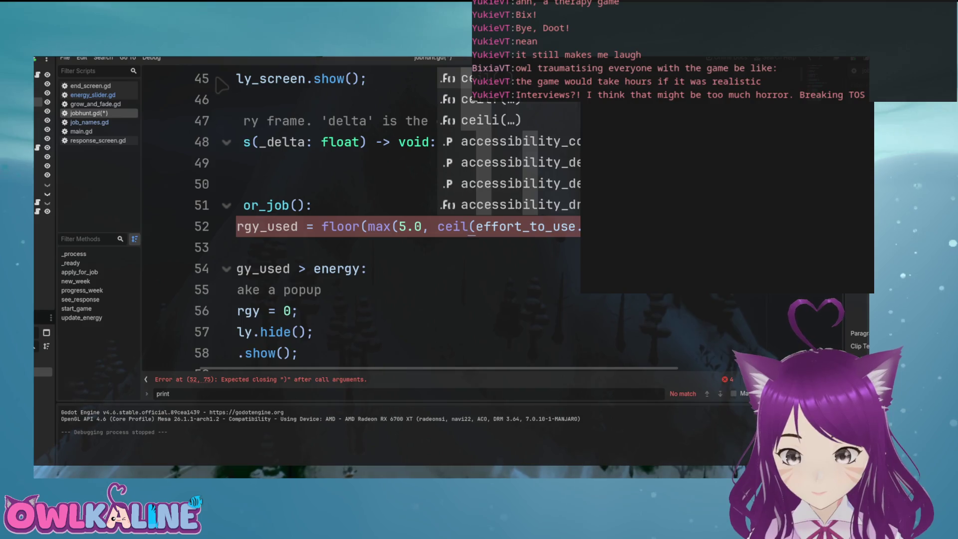
key(Escape)
text(()
key(Delete)
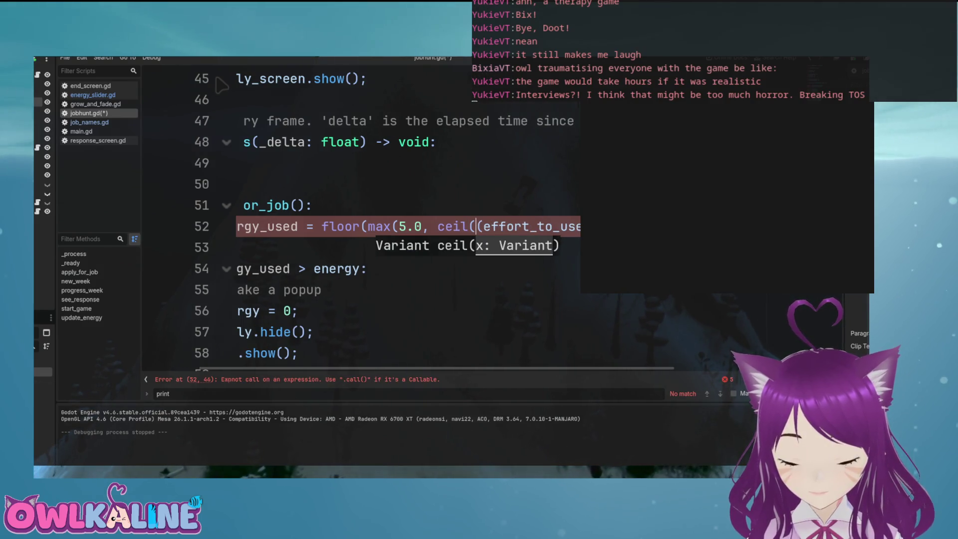
click(437, 226)
key(Delete)
key(Delete)
key(Delete)
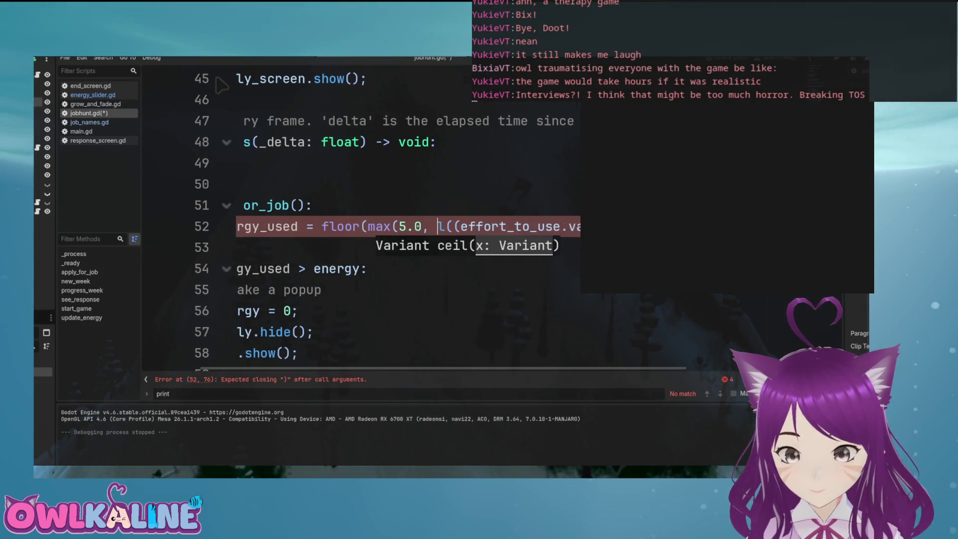
text(floor)
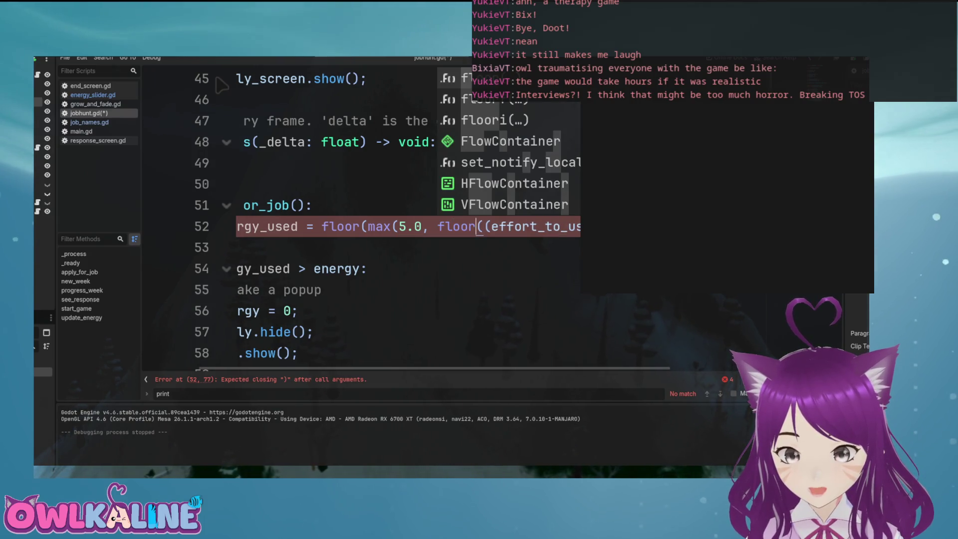
key(Right)
text(abs)
key(Right)
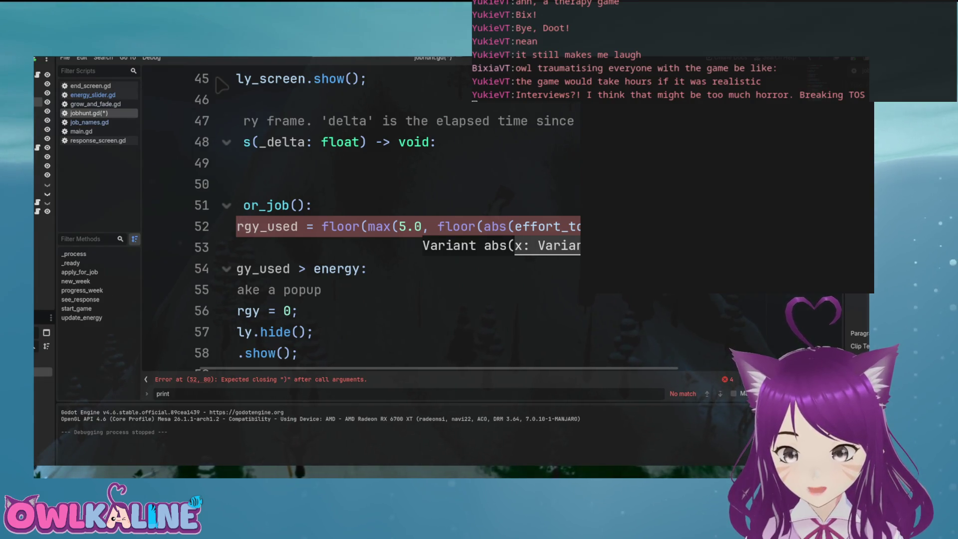
Close the formula with ') * 2)))' and save the script
key(BackSpace)
key(BackSpace)
key(BackSpace)
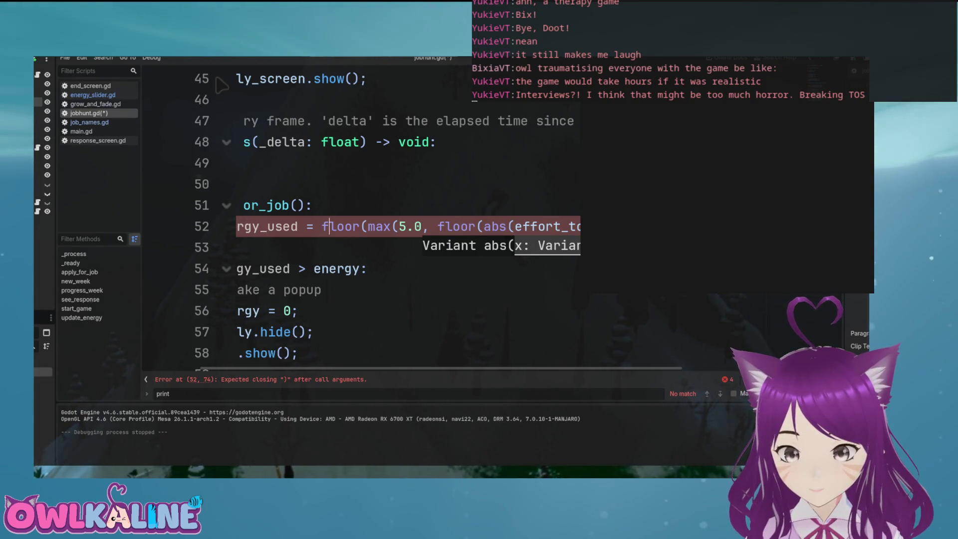
key(Right)
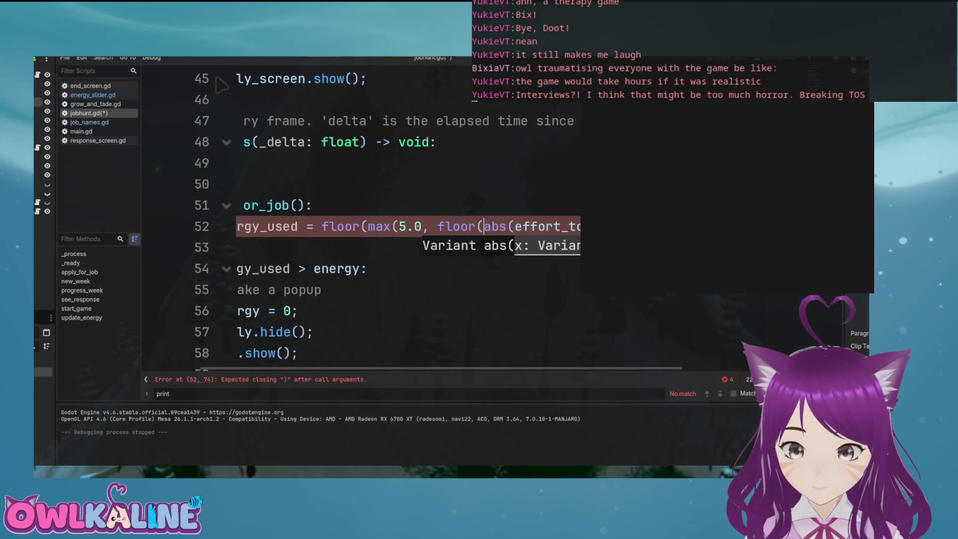
key(Escape)
text() * 2)
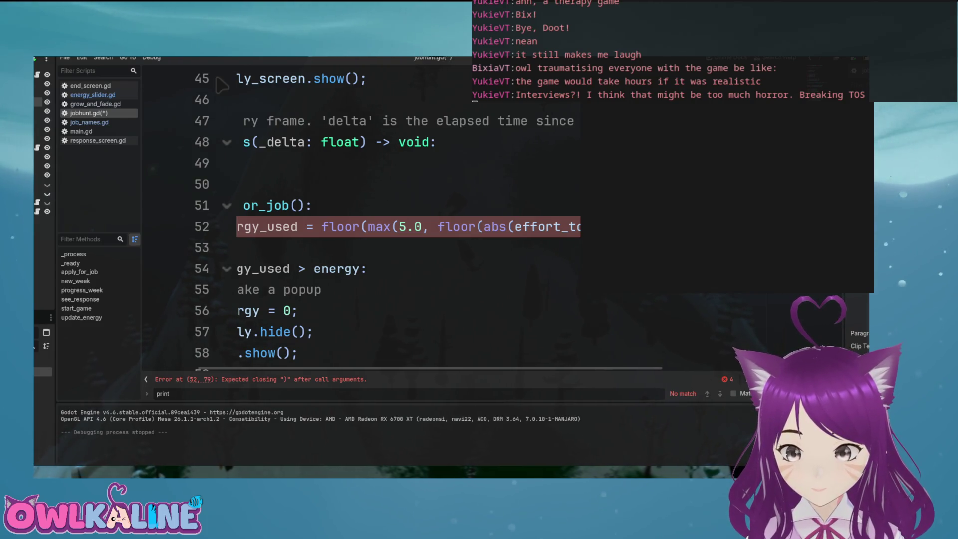
text()))
key(ctrl+s)
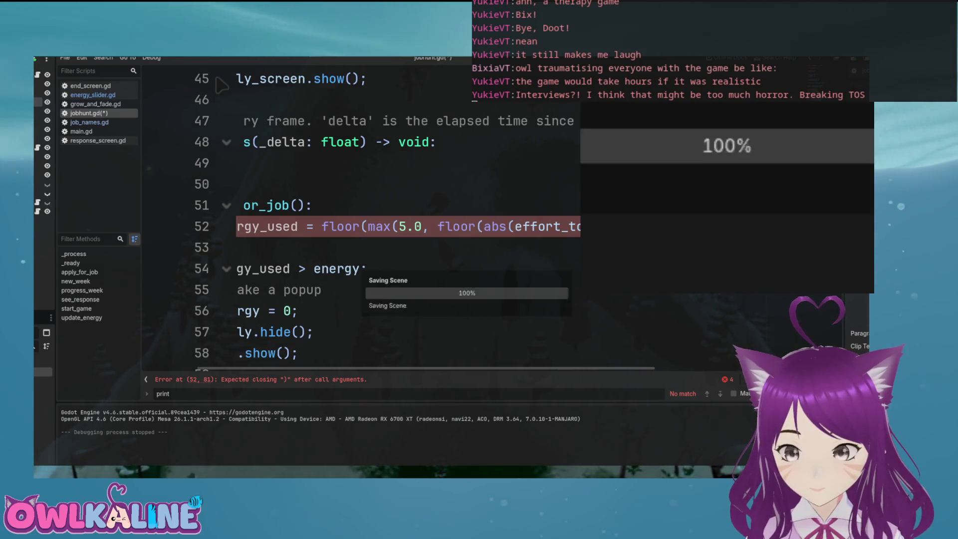
Add a closing parenthesis at the end of line 52's energy formula
key(Home)
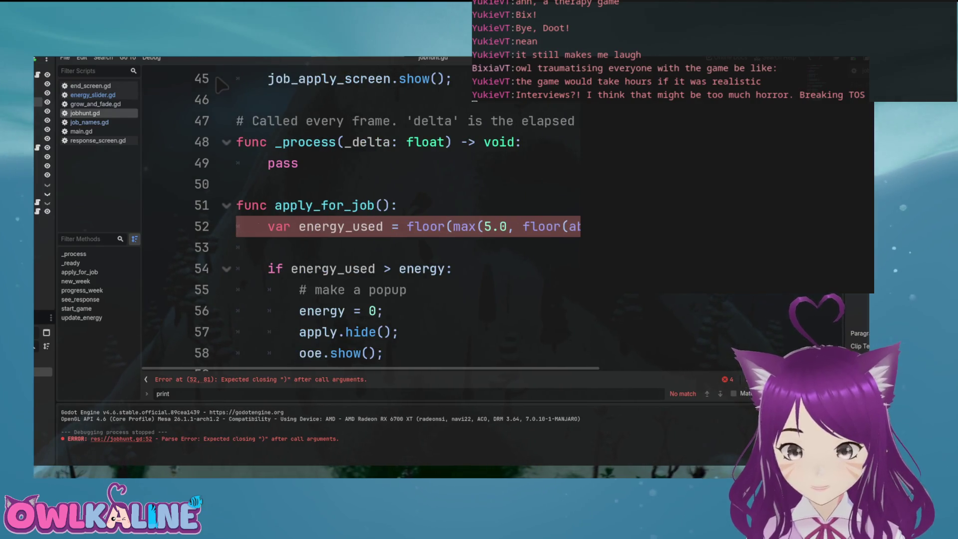
scroll(223, 86, right, 5)
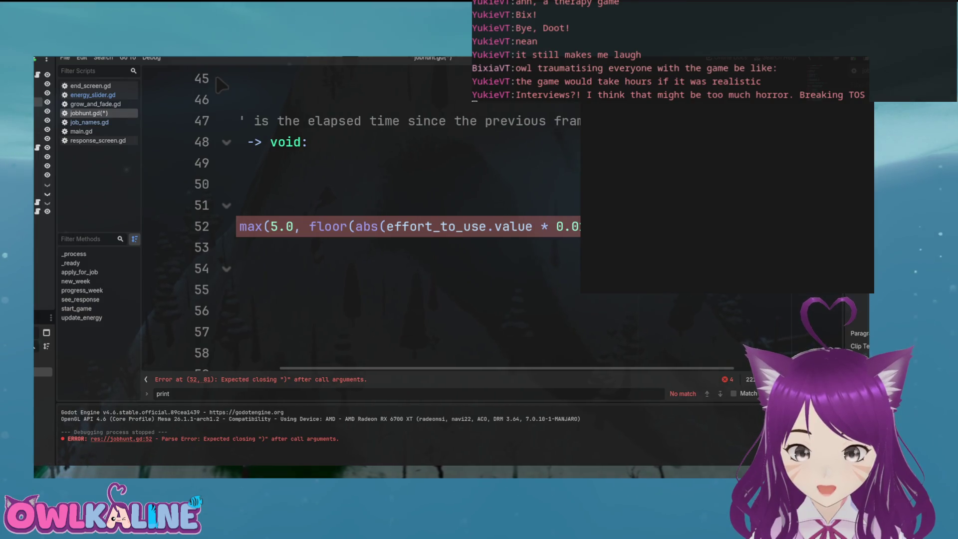
text())
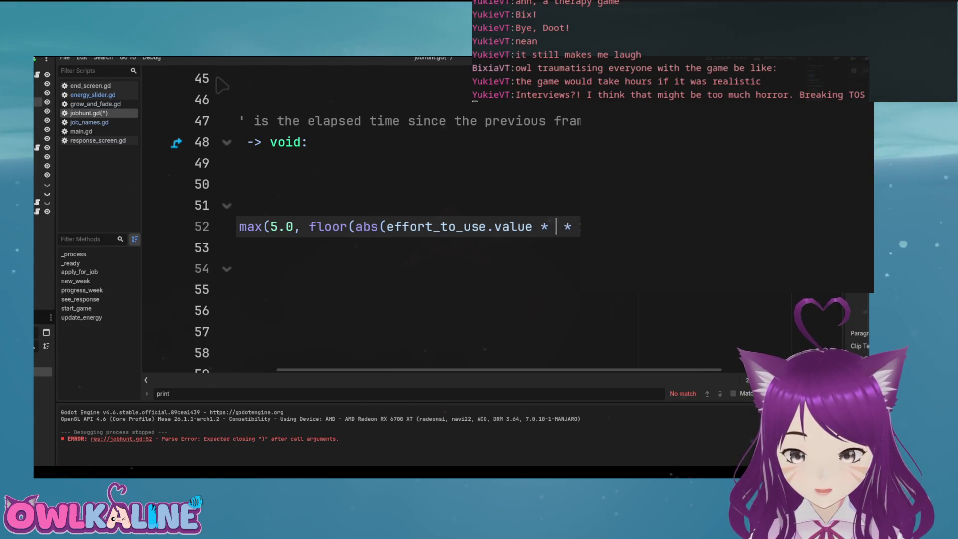
Rewrite line 52's cost as abs((effort_to_use.value - 50.0) * 2.0), measuring distance from 50
key(BackSpace)
key(BackSpace)
text(- )
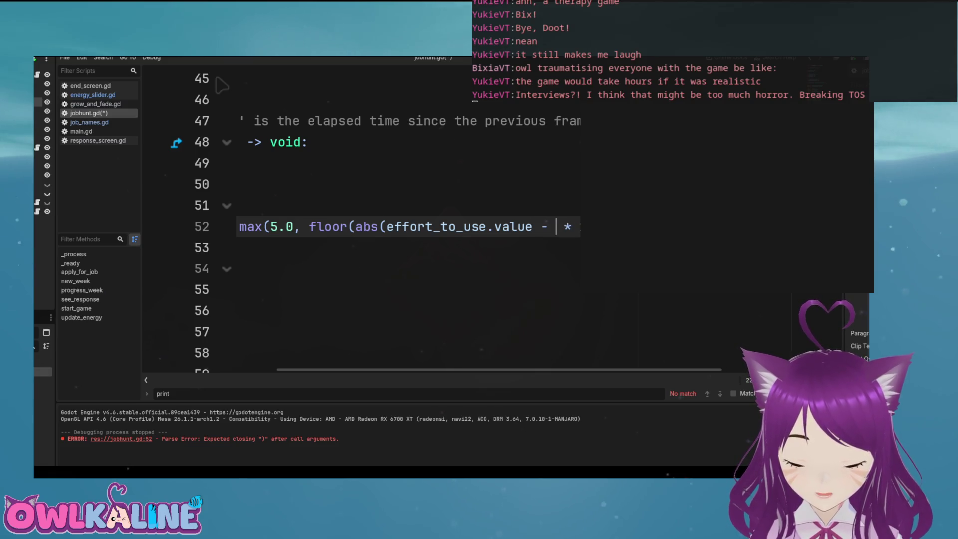
text(50.)
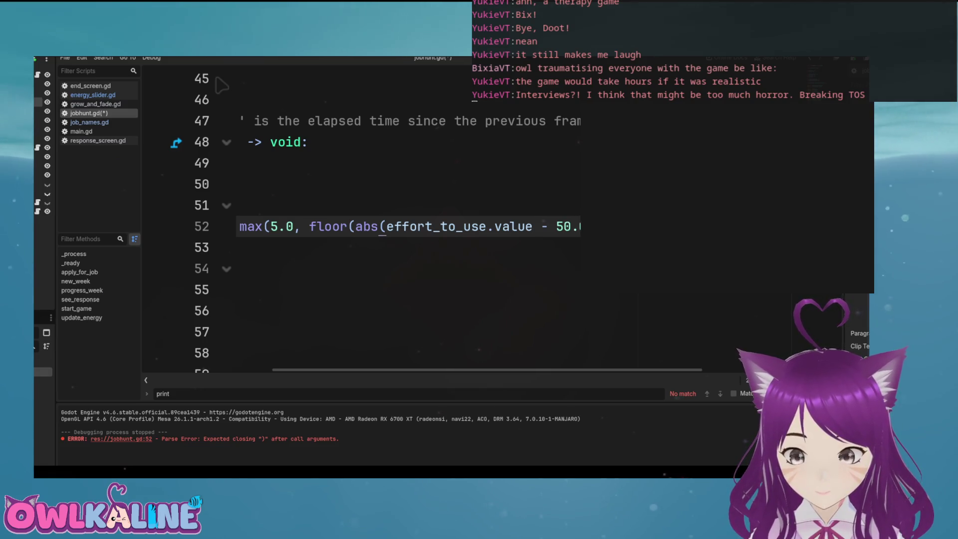
click(346, 226)
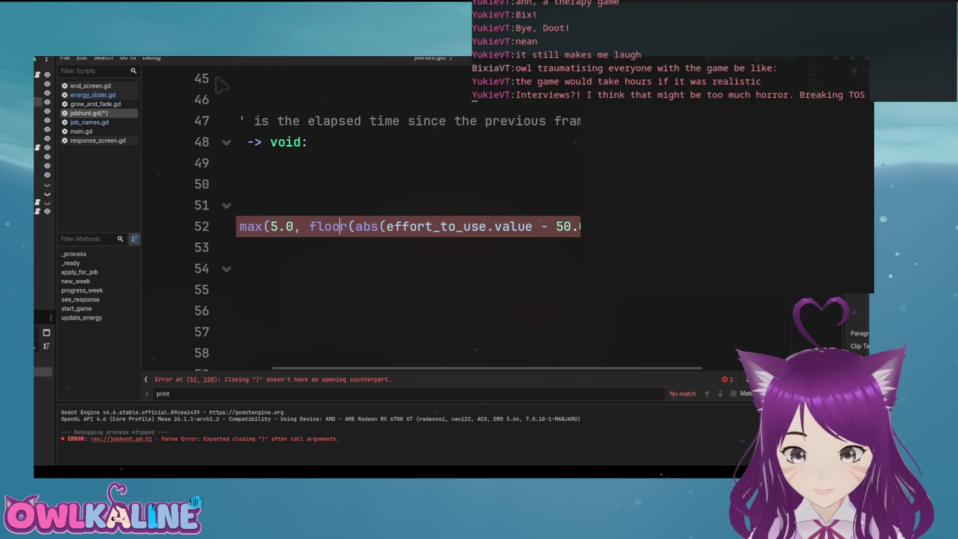
click(387, 226)
text(()
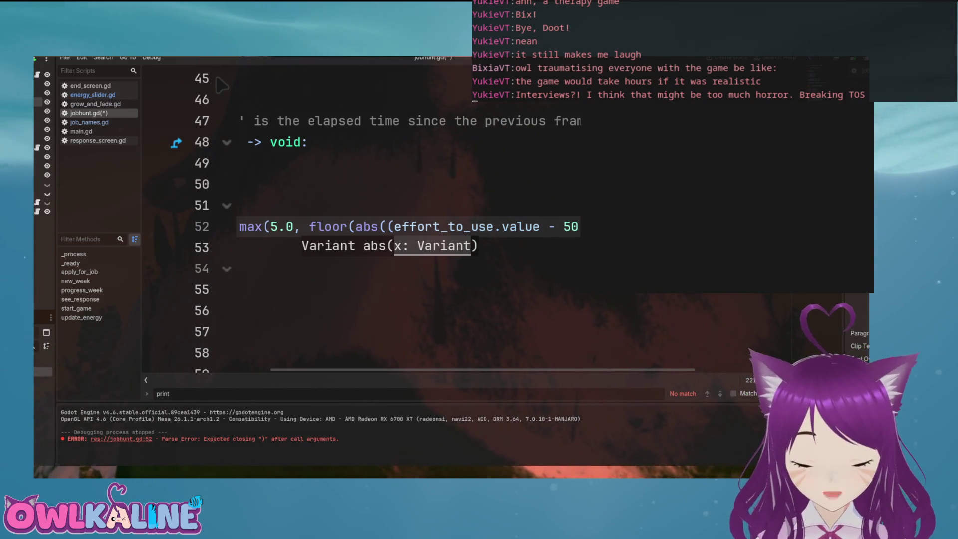
key(Escape)
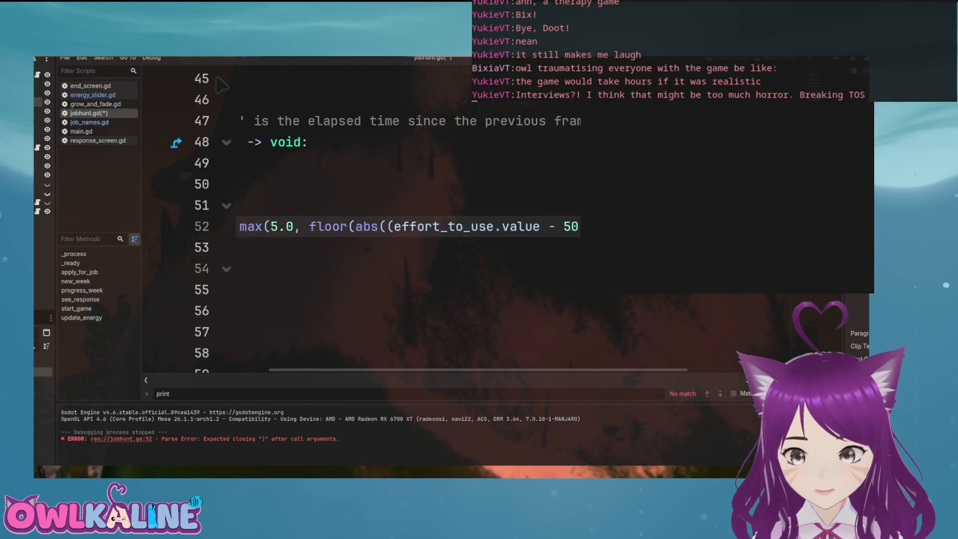
key(Right)
key(Right)
key(Right)
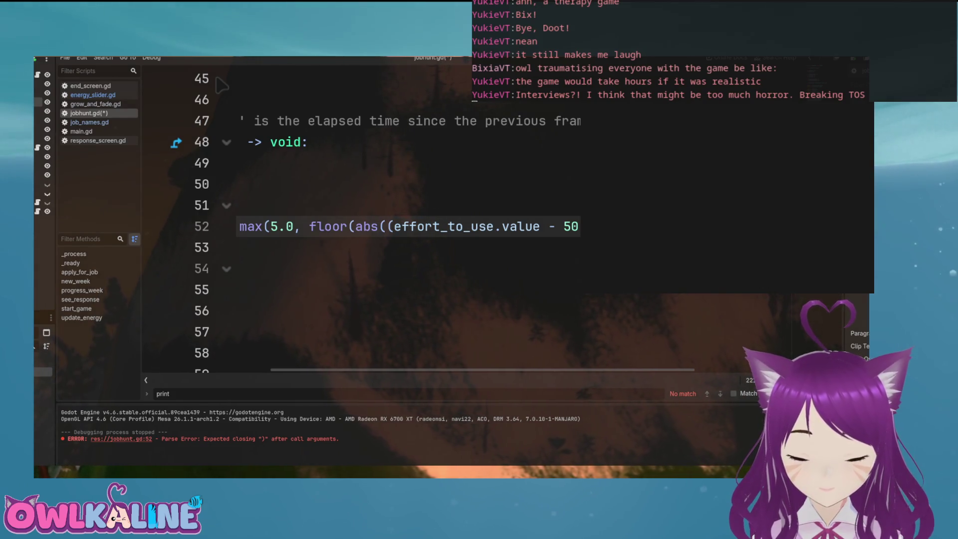
key(End)
key(ctrl+z)
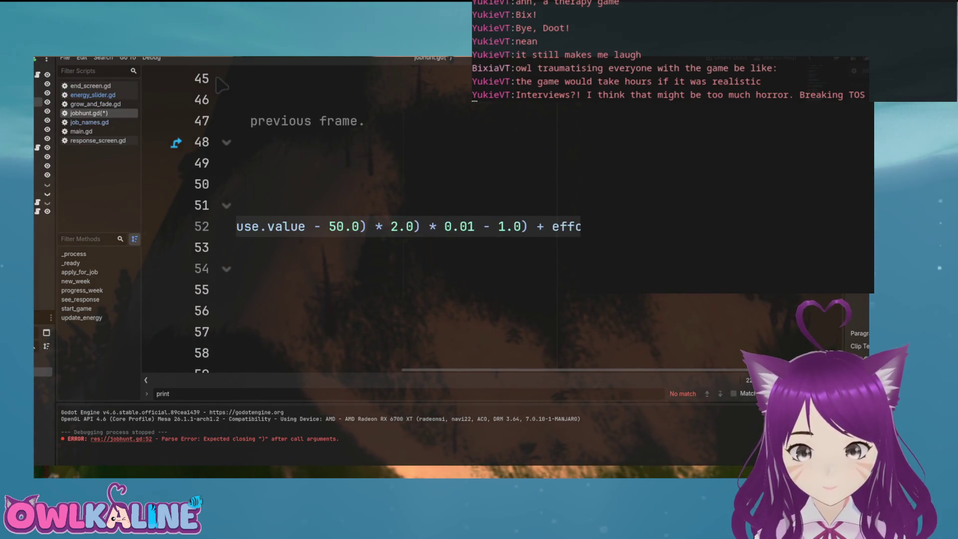
scroll(222, 85, left, 5)
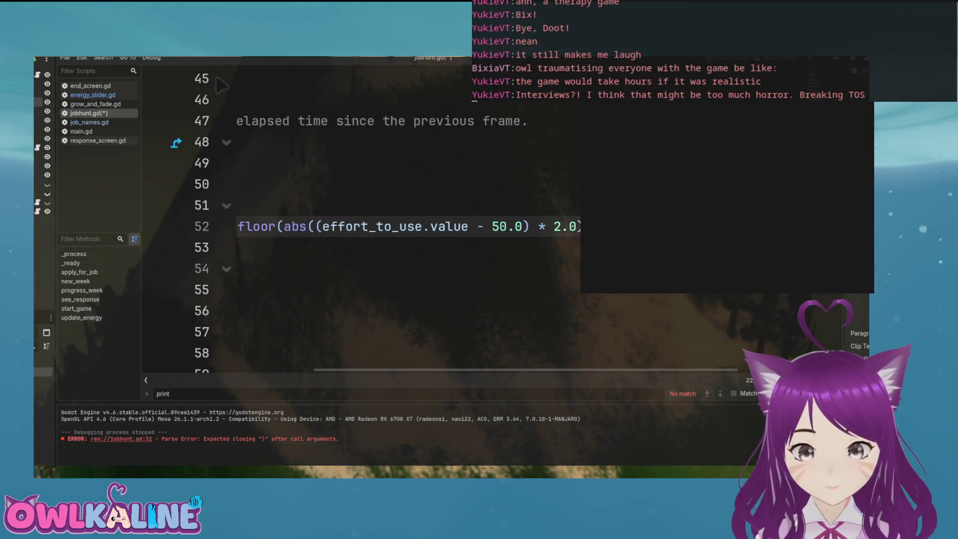
key(Right)
key(Right)
key(Right)
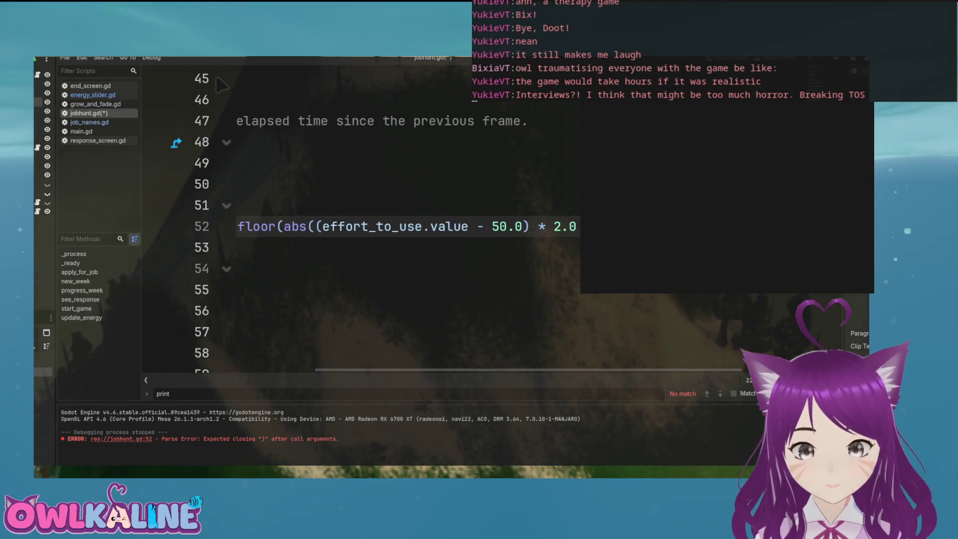
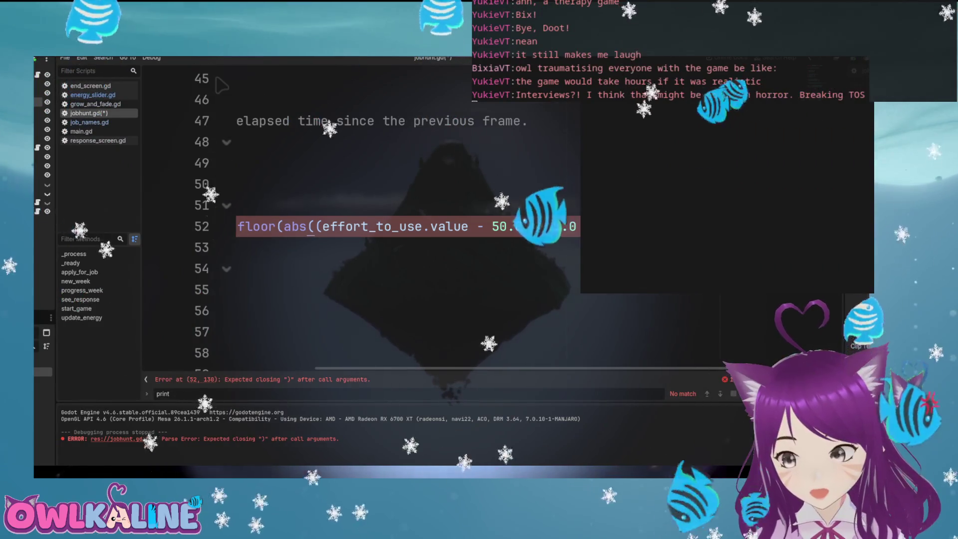
Balance the brackets by adding '(' before 1.0 and a closing ')' in the line 52 floor() call
text(print)
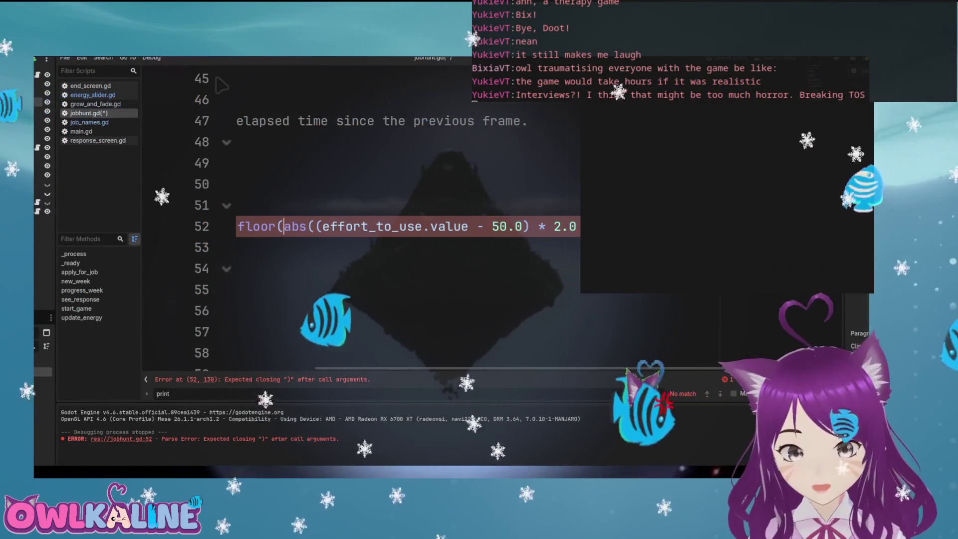
text(1.0 -)
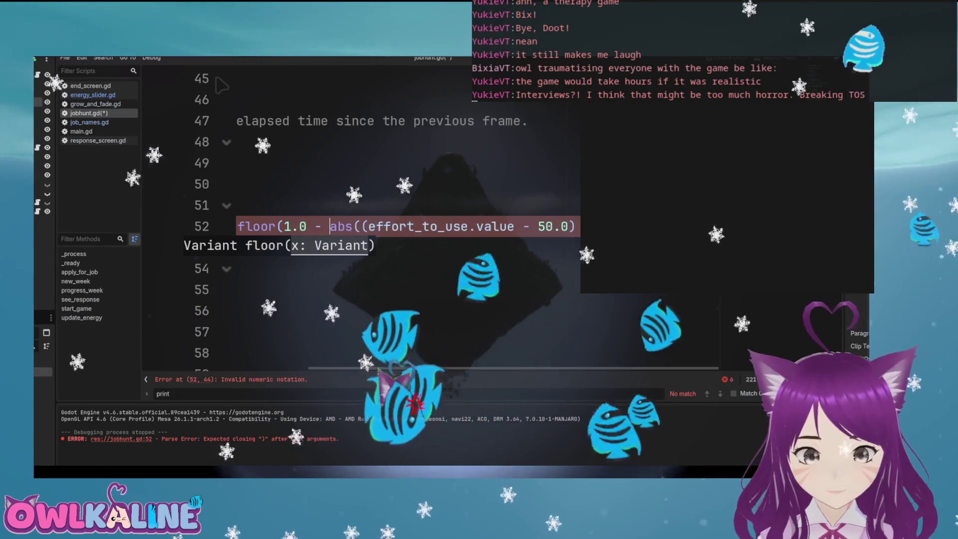
key(Left)
key(Left)
key(Left)
text(()
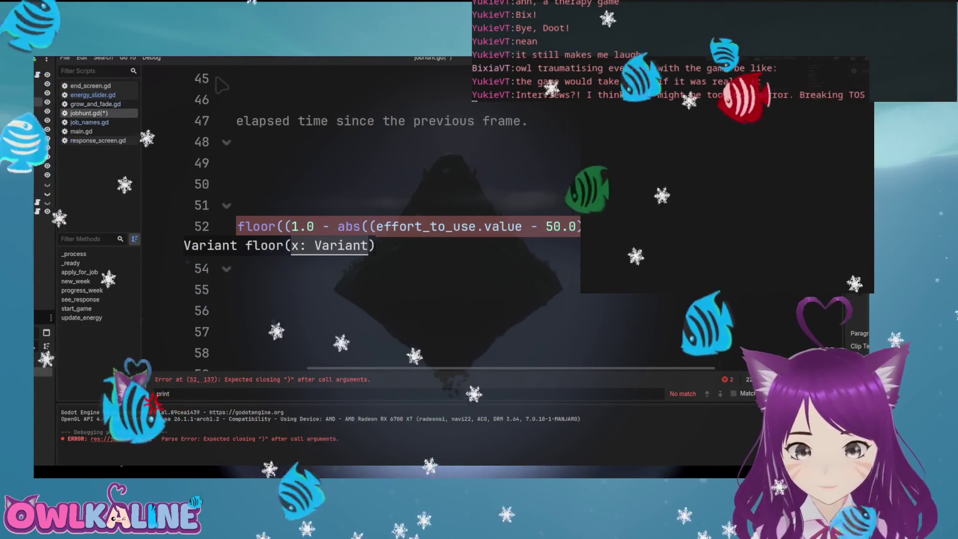
key(Escape)
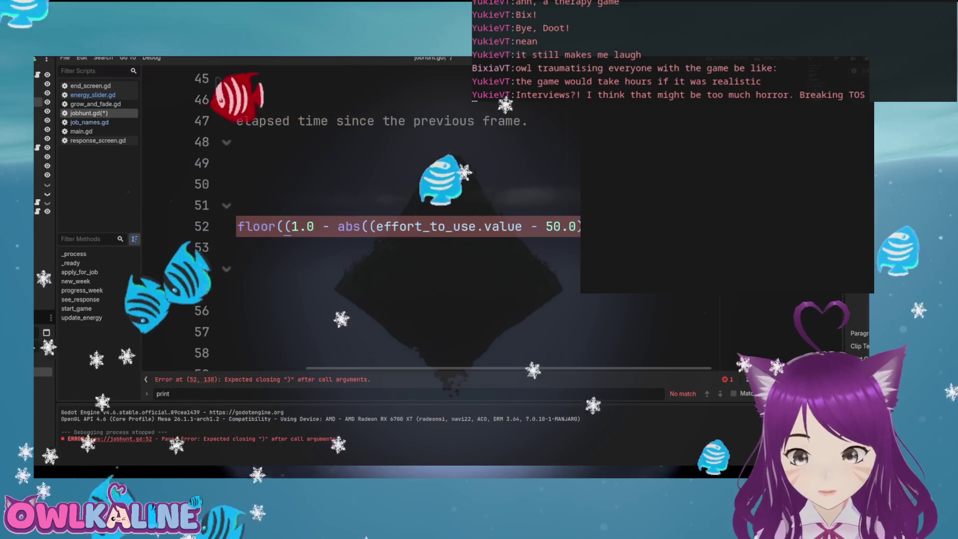
text())
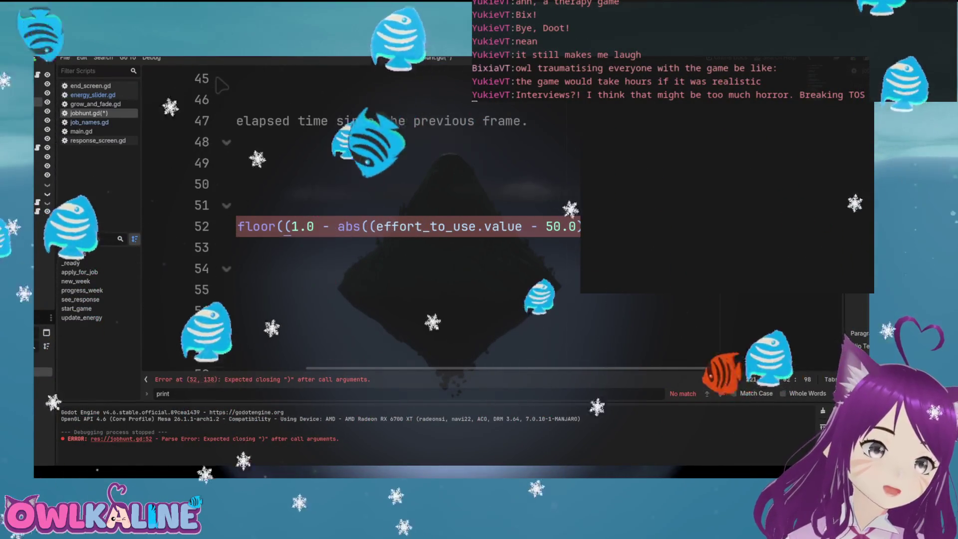
Cut the inner floor((1.0 - abs(...))) expression out of the energy_used line
scroll(219, 85, left, 5)
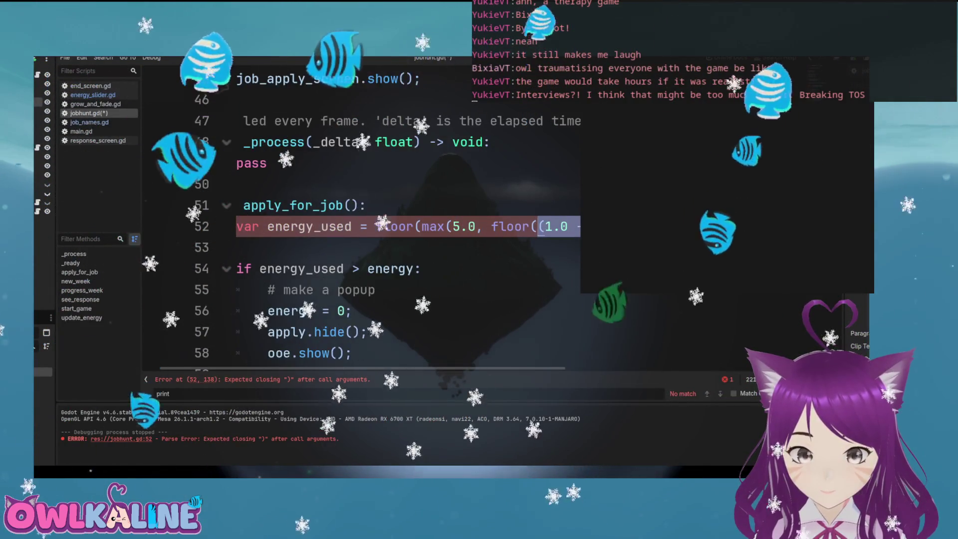
scroll(222, 86, right, 5)
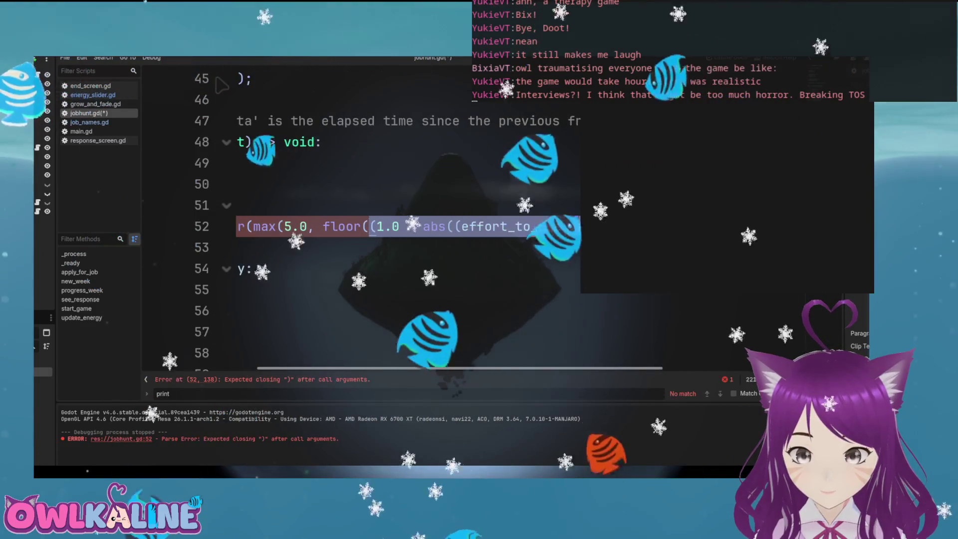
scroll(221, 86, left, 5)
scroll(219, 85, right, 12)
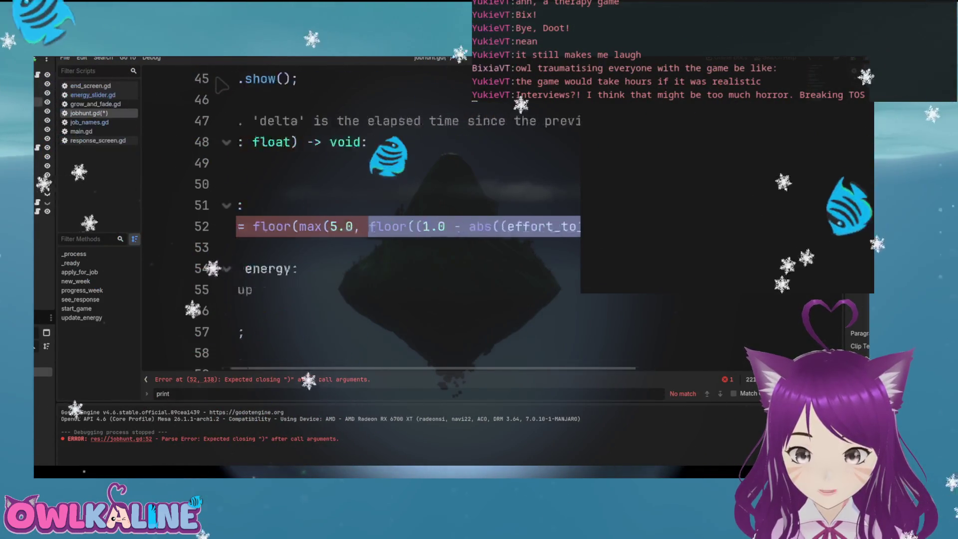
key(BackSpace)
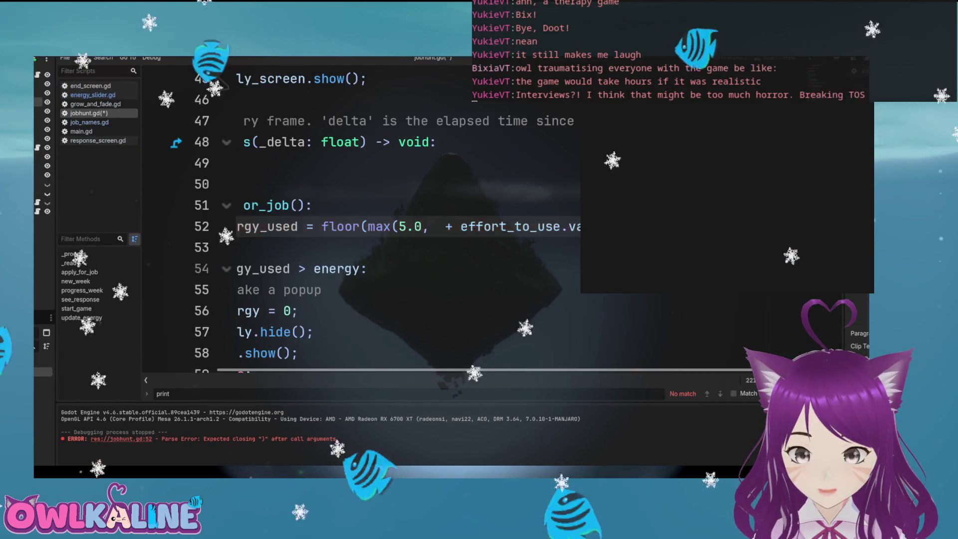
Add a 'var a =' line under the apply_for_job header holding the cut expression
scroll(220, 84, left, 5)
key(Up)
key(Return)
text(var )
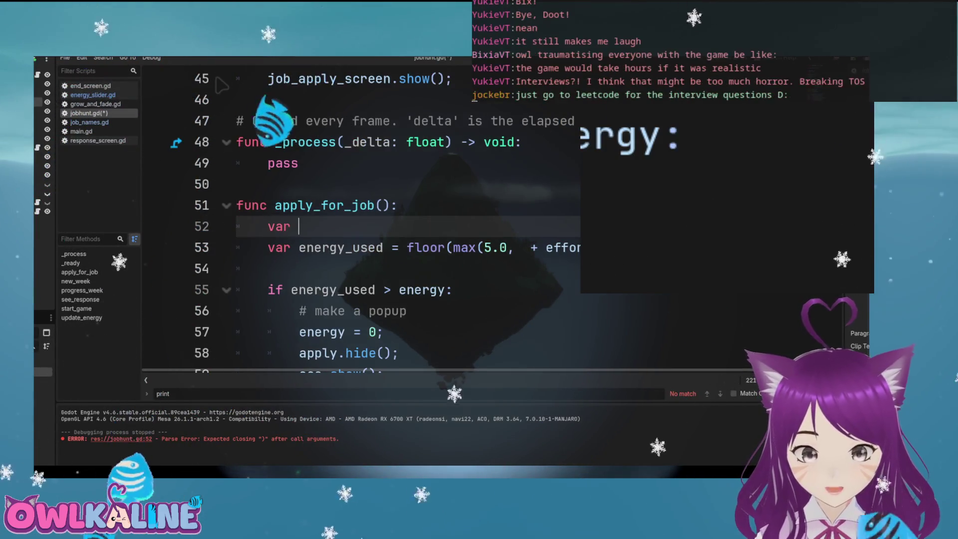
text(a)
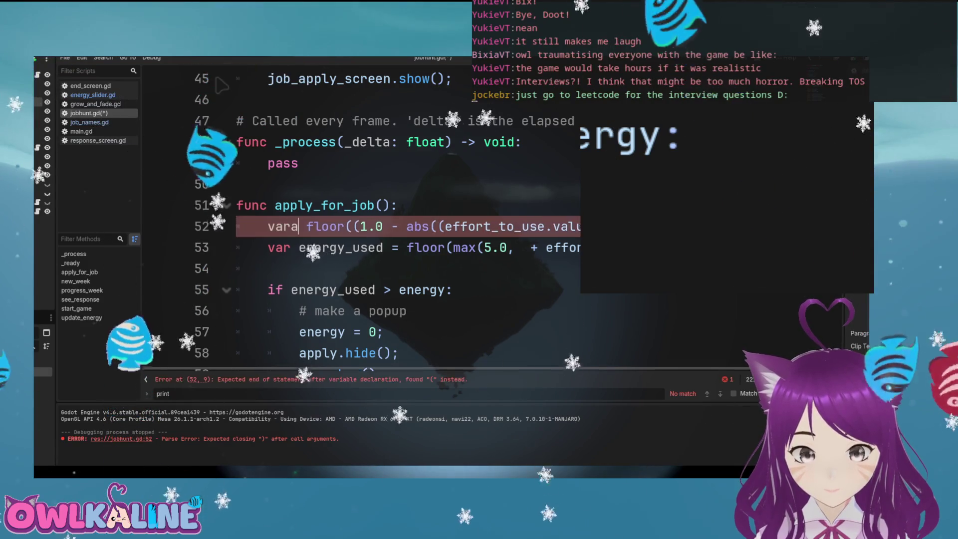
key(BackSpace)
key(BackSpace)
text(a =)
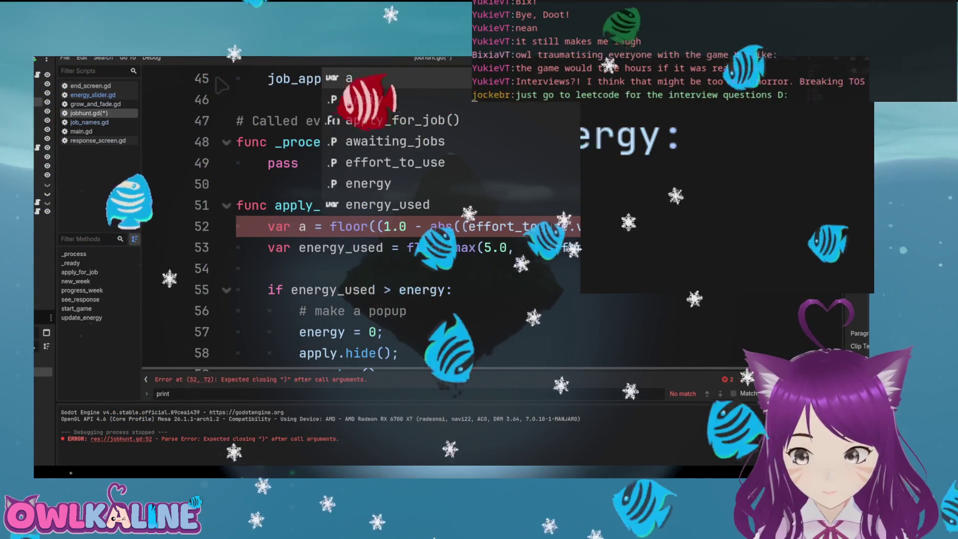
text())
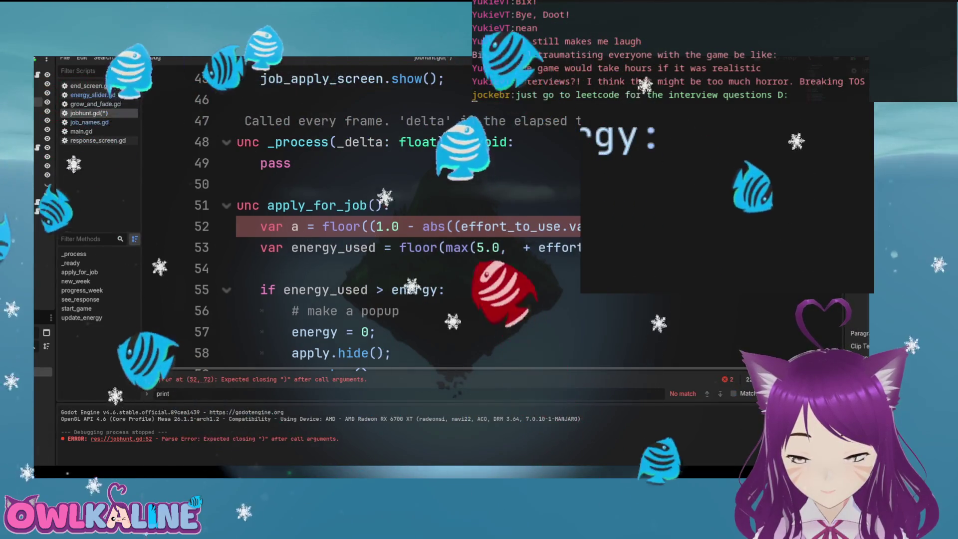
Insert a after '5.0, ' in the energy_used max() formula
click(493, 248)
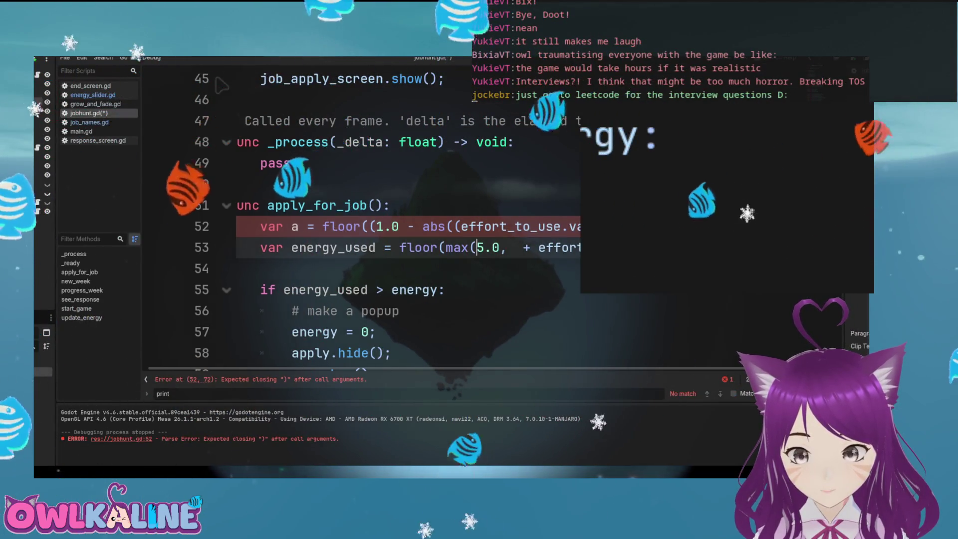
click(514, 247)
text(a)
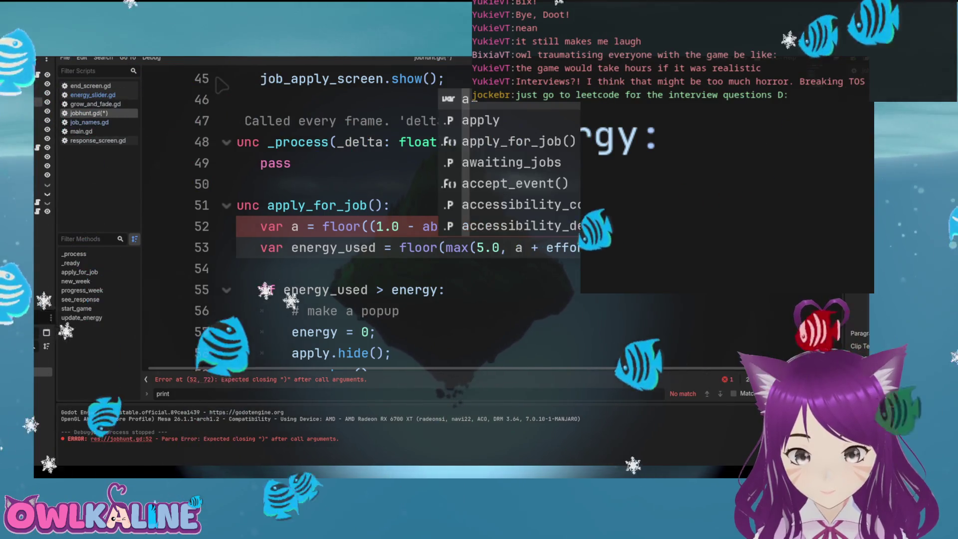
key(Escape)
key(Up)
key(Up)
key(Return)
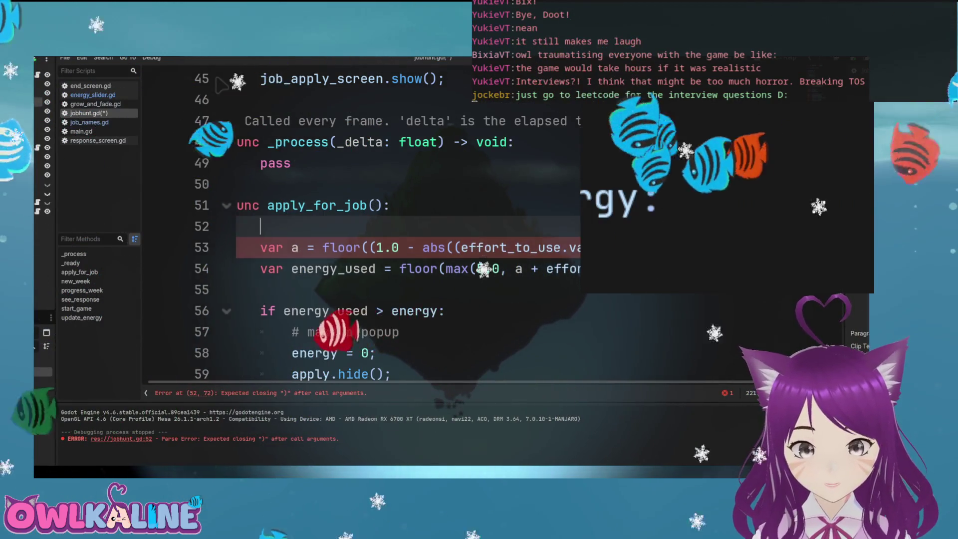
Write the comments '# 0 - 1' and '# -0.5 - 0.5' above var a
text(#$)
key(BackSpace)
text(0 -1)
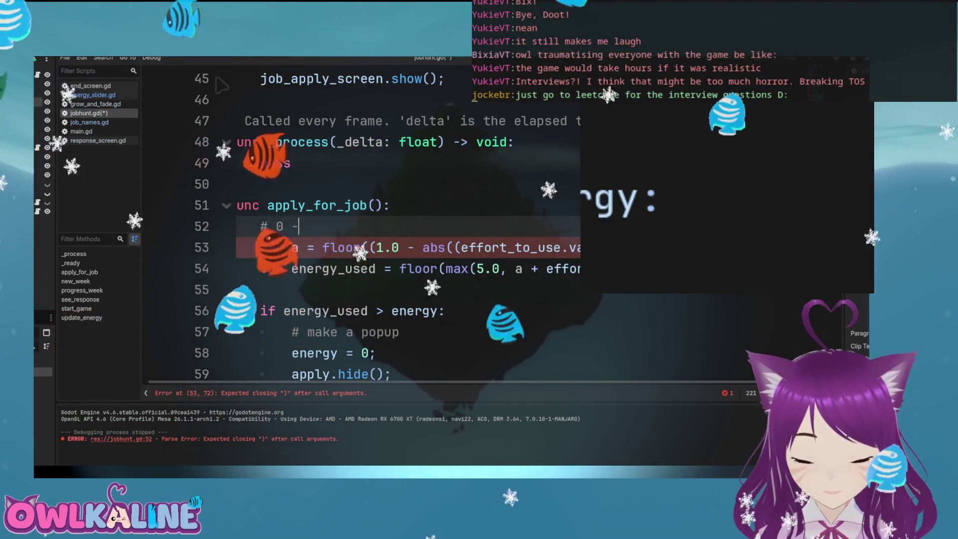
key(BackSpace)
text(1)
key(Return)
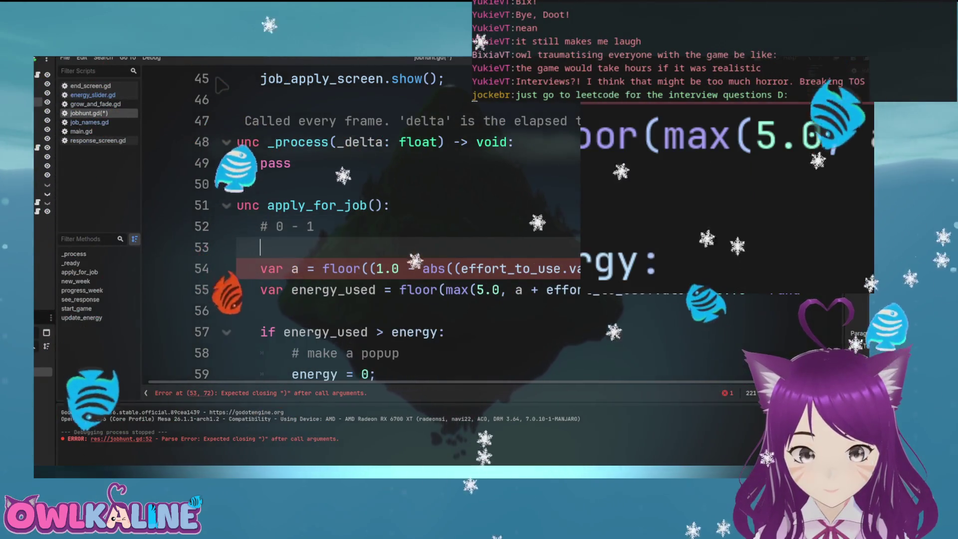
text(#)
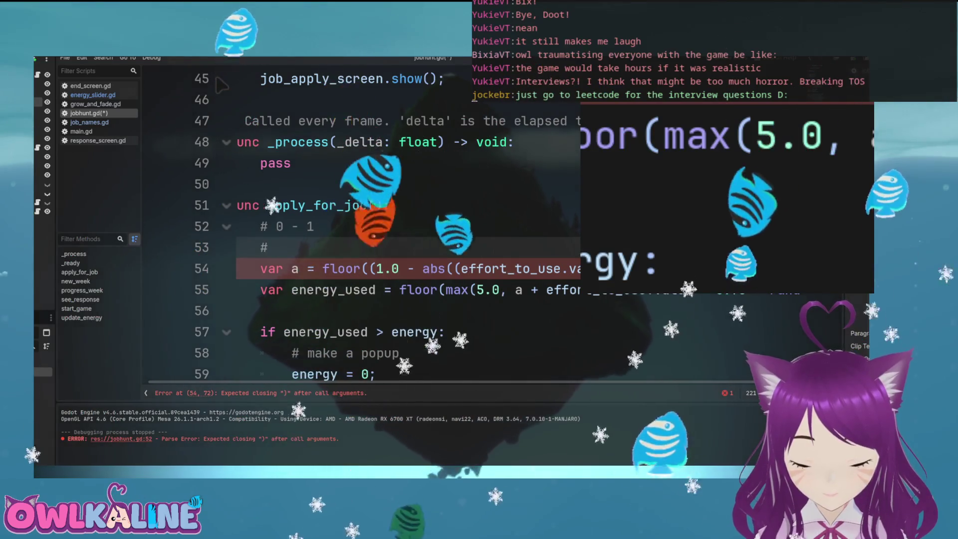
text( -0.5 - 0.5)
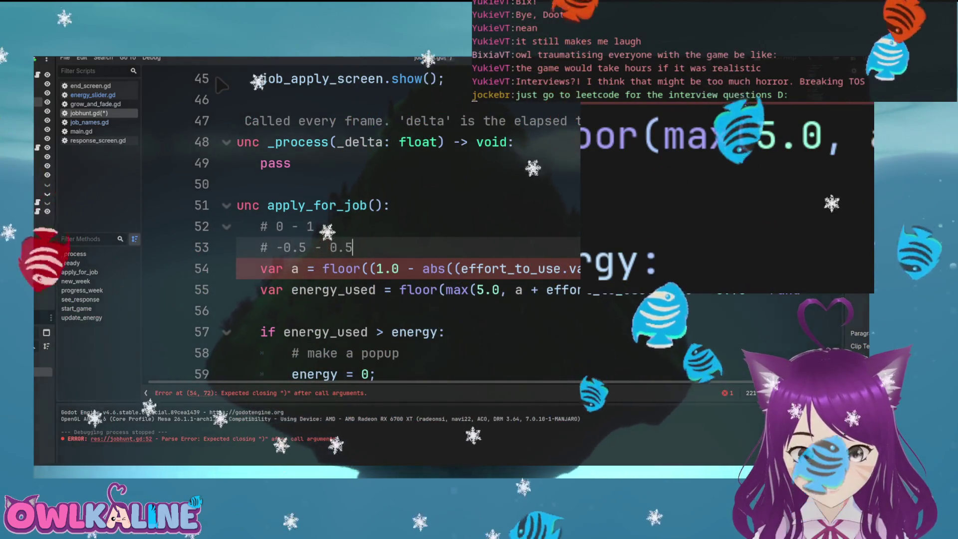
Add the comments '# -1.0 - 1.0' and '# 0 - 1' below them
key(Return)
text(\)
key(BackSpace)
text(#)
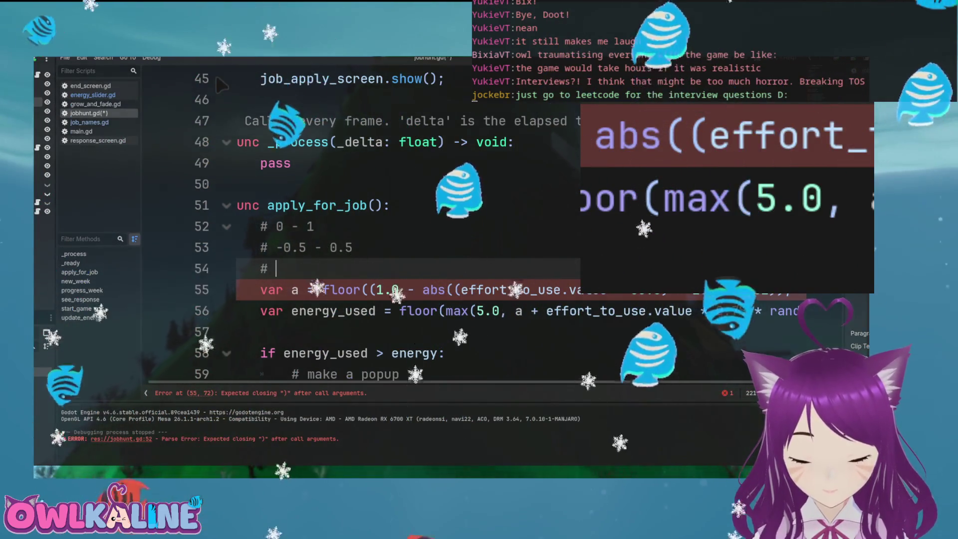
text( -)
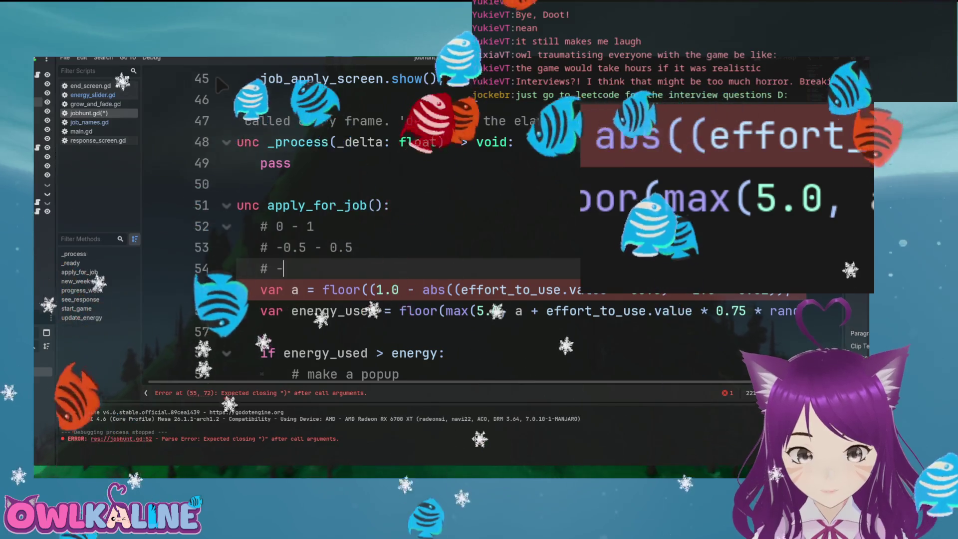
text(1.0 - 1.0)
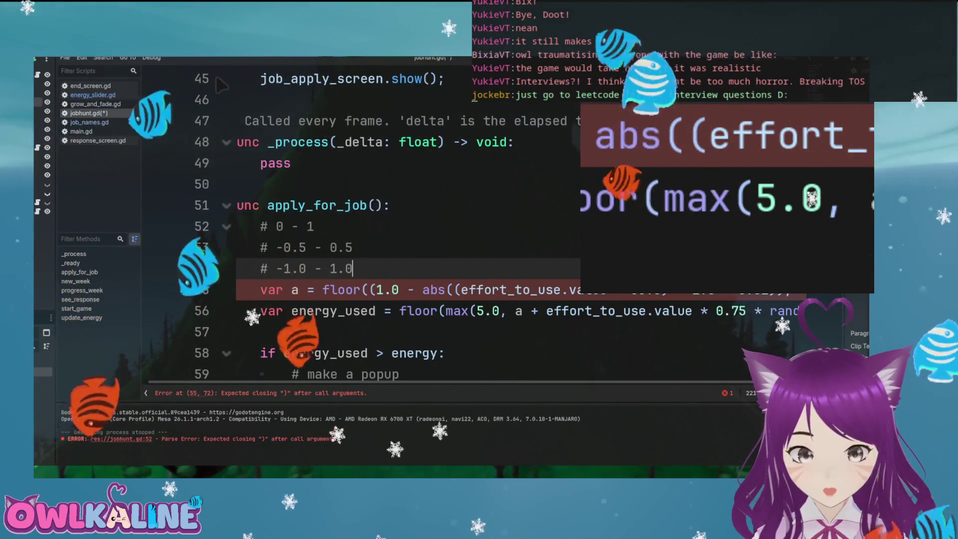
key(Return)
text(\)
key(BackSpace)
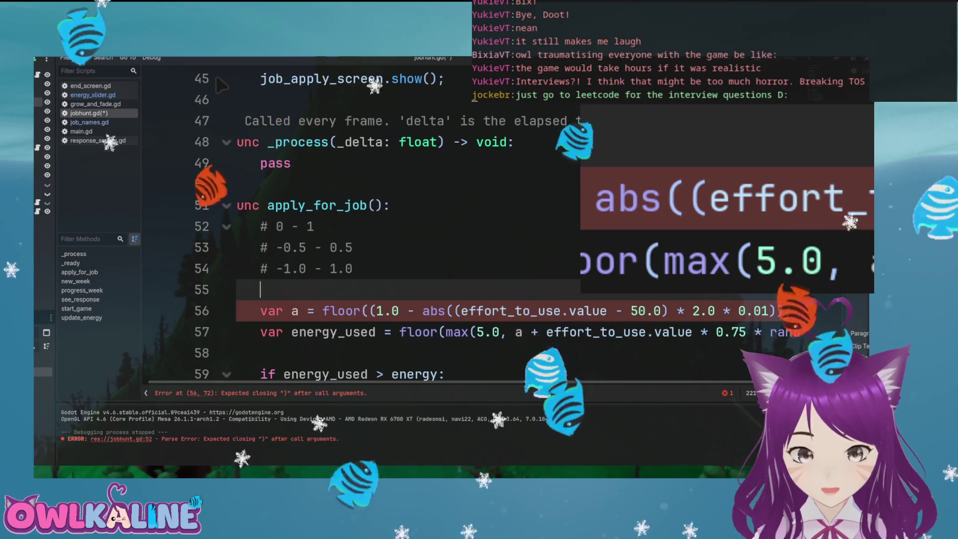
text(# 0 )
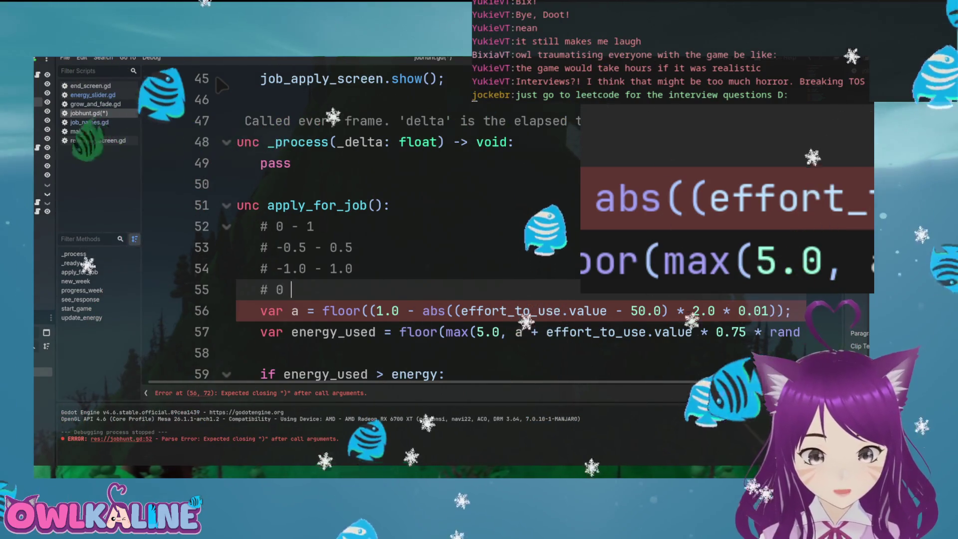
text(- 1)
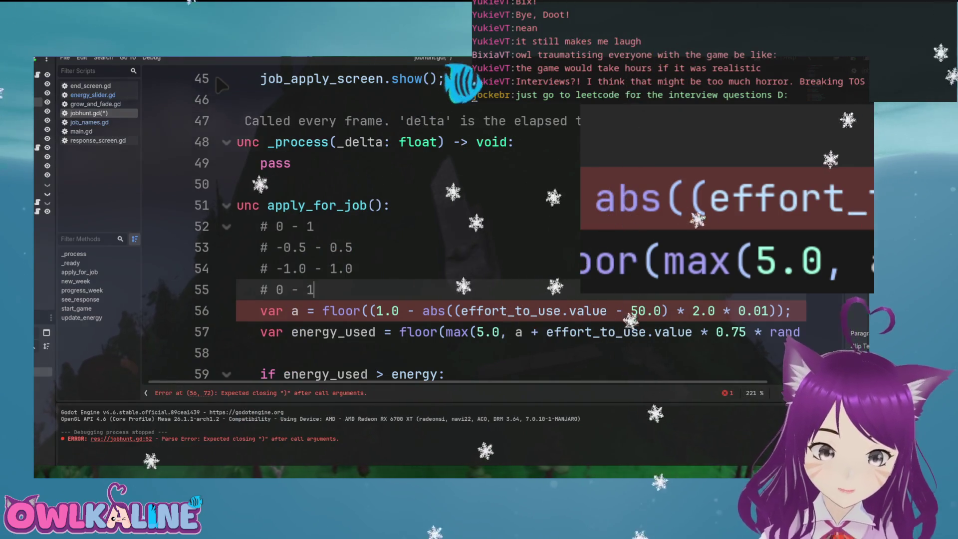
Edit the -1.0 - 1.0 comment to read 'abs( -1.0 - 1.0) < 0.5 = middle'
key(Up)
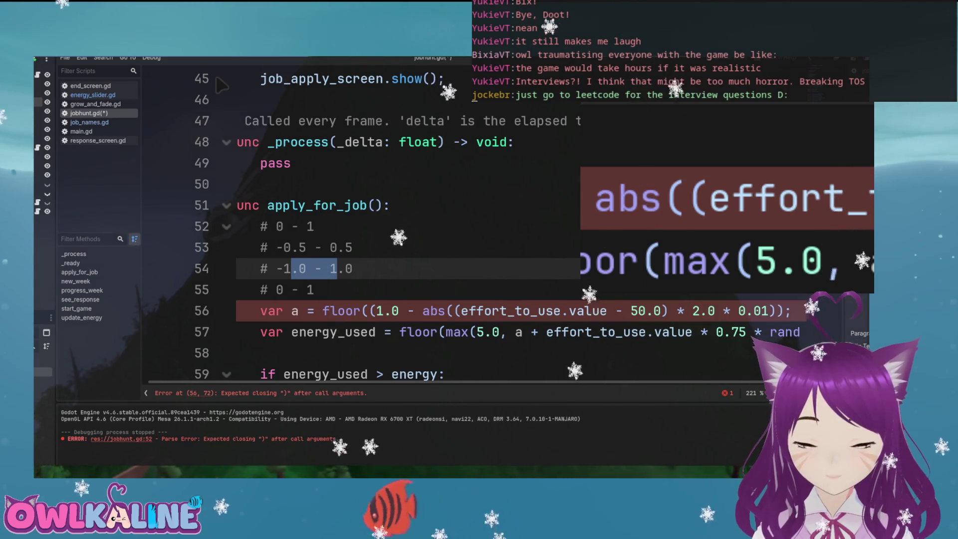
key(End)
text(<)
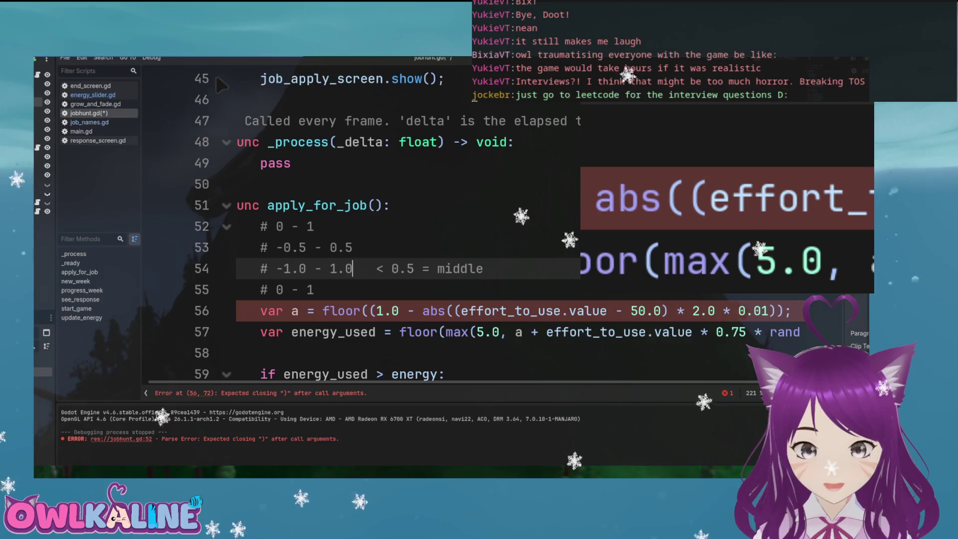
key(Home)
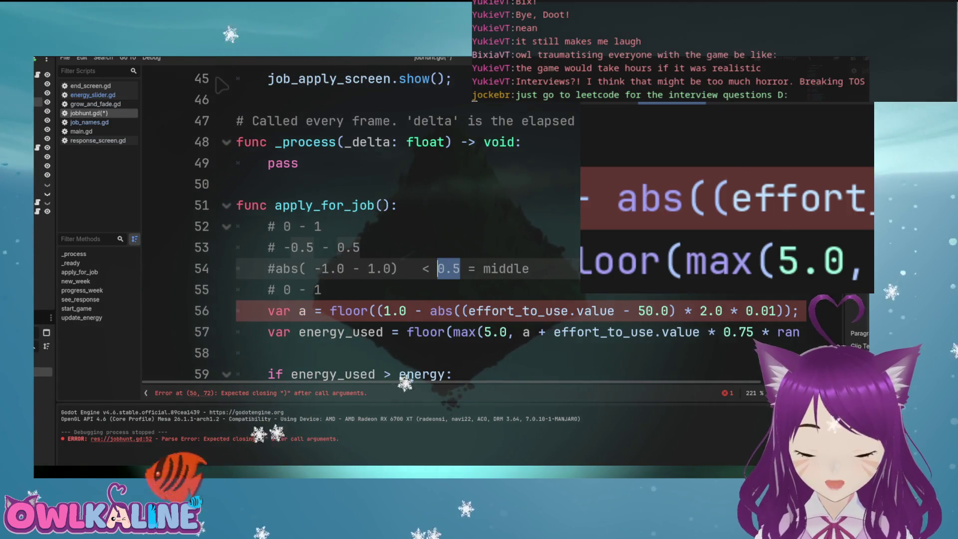
Replace '0 - 1' on line 55 with '< 1.0 what we want to make bigger' and add an empty # line
drag(476, 289, 276, 289)
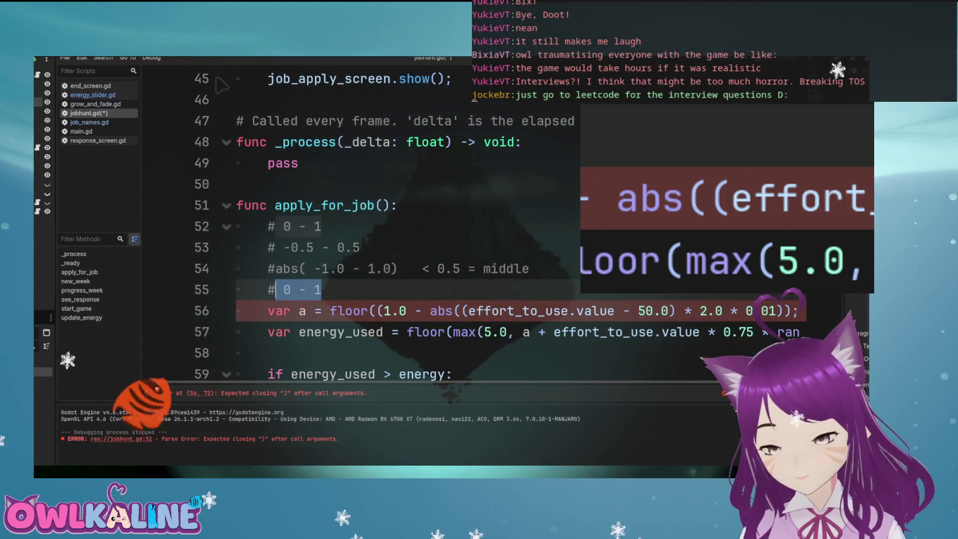
text(<)
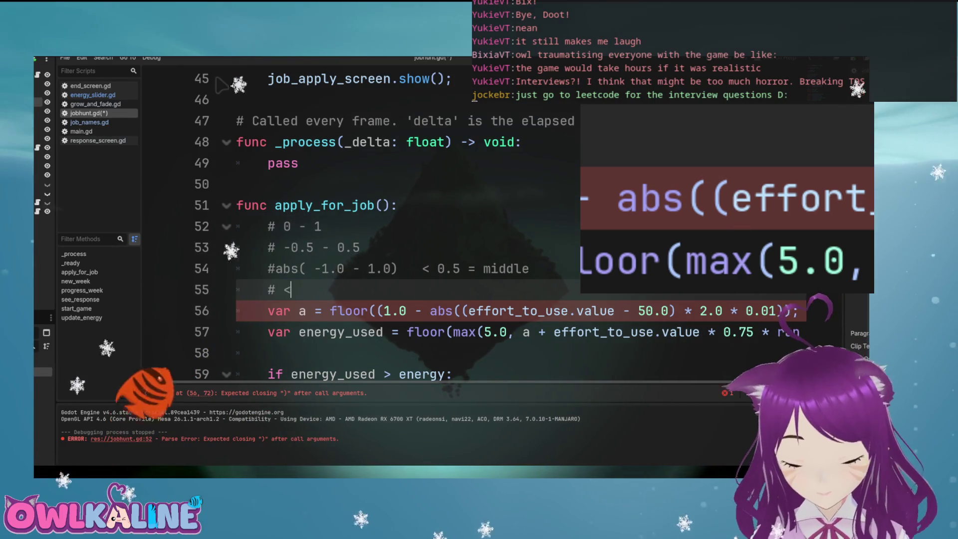
text( 1.0)
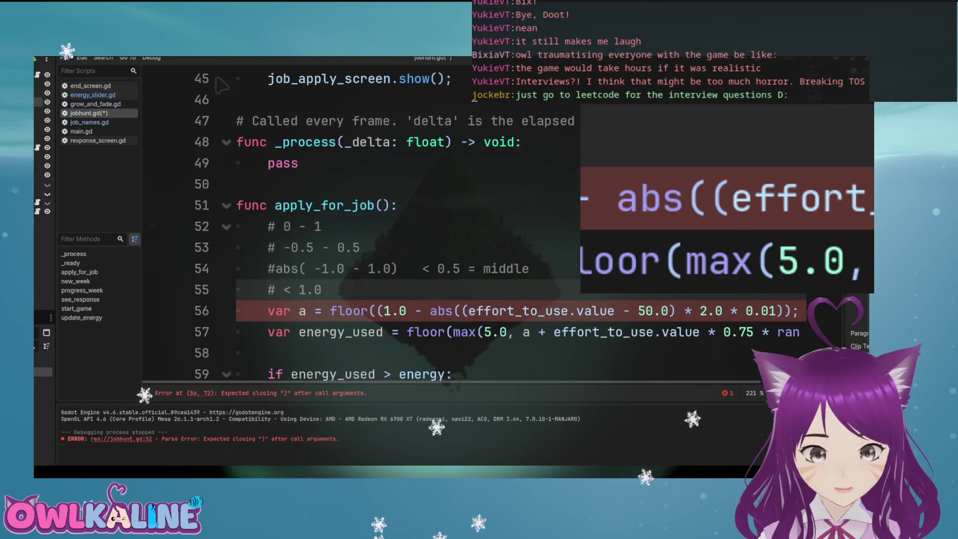
text( what we w)
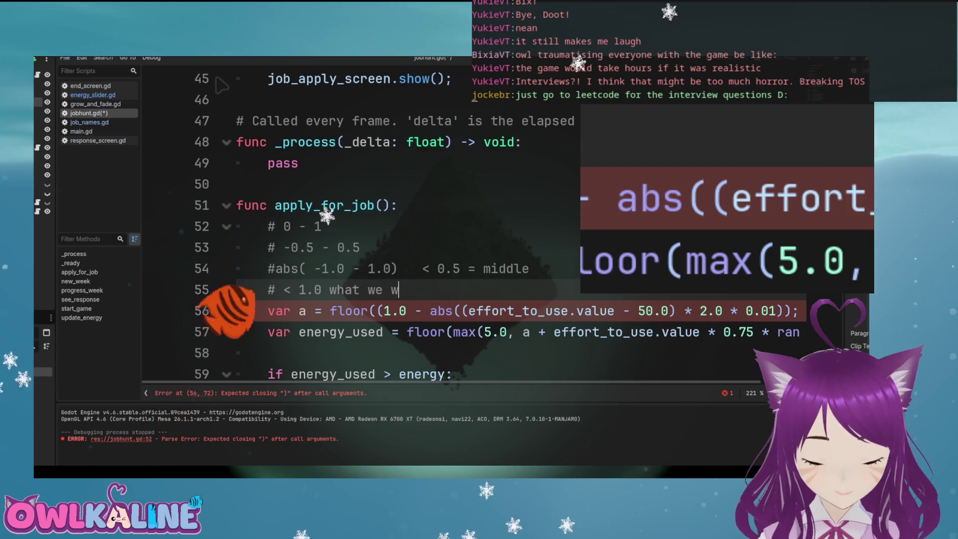
text(ant to make bigger)
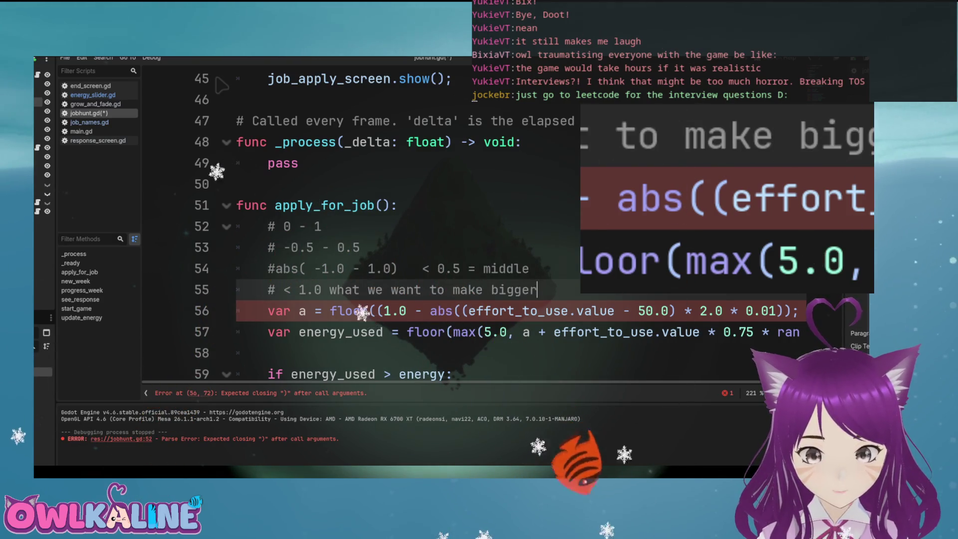
key(Return)
text(#)
scroll(218, 82, down, 1)
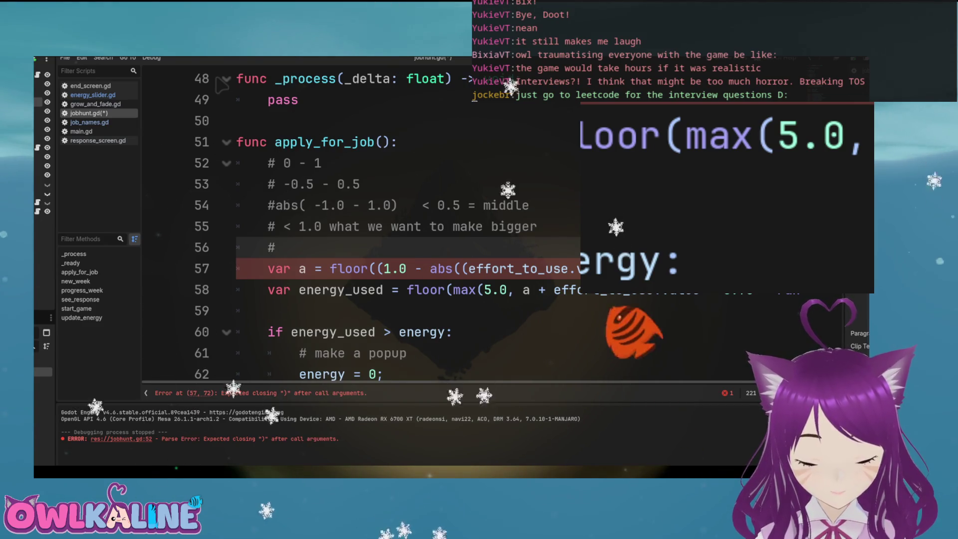
Insert '+0.5 then' and 'and max is 1.5' into the line 55 comment
click(530, 205)
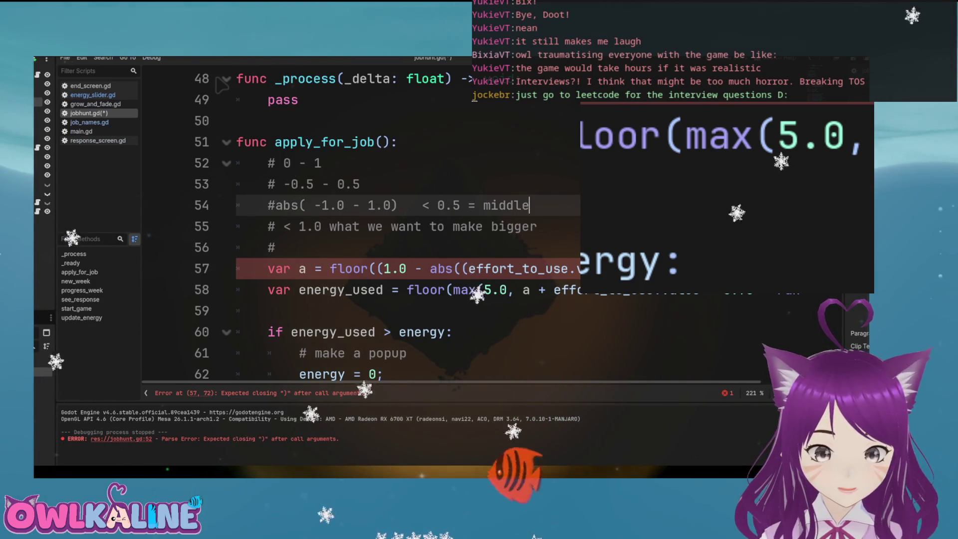
click(278, 227)
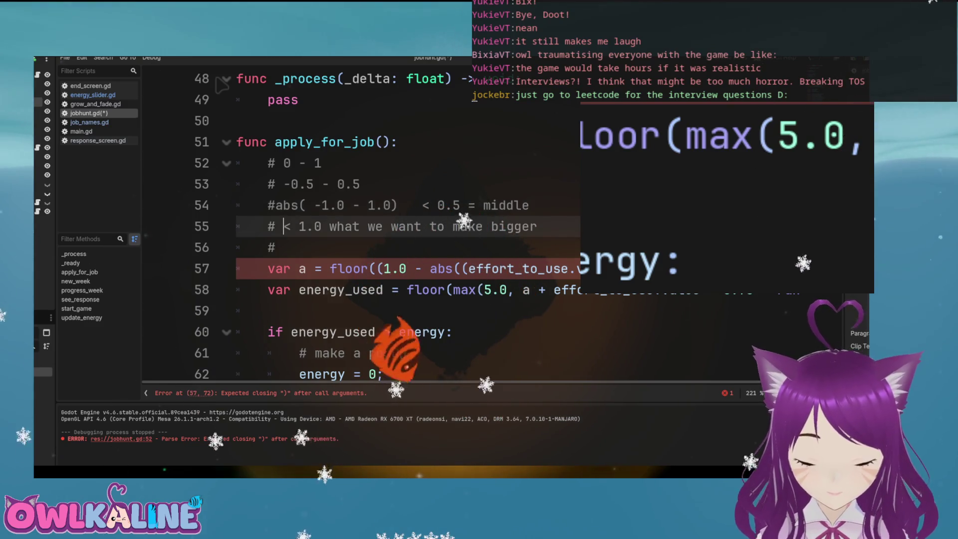
text(+0.5 )
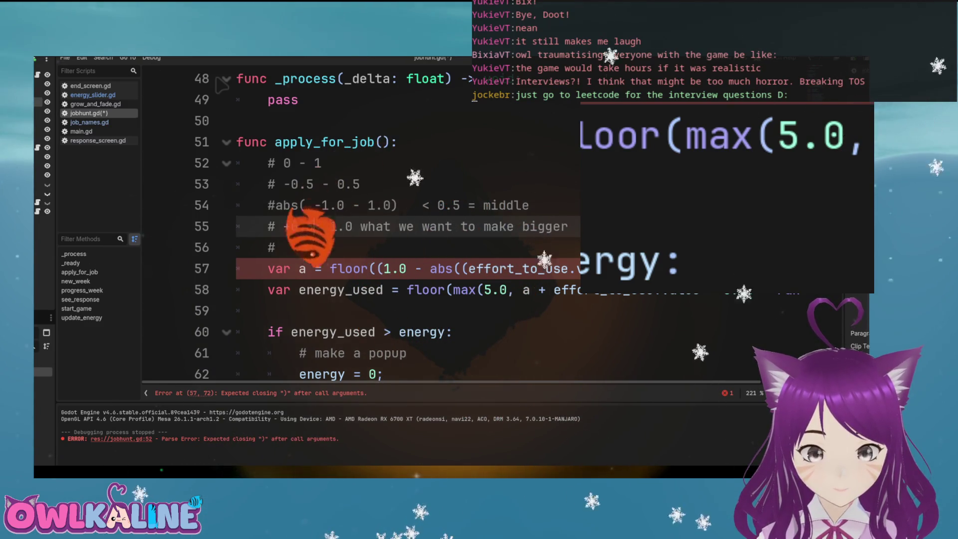
text(then)
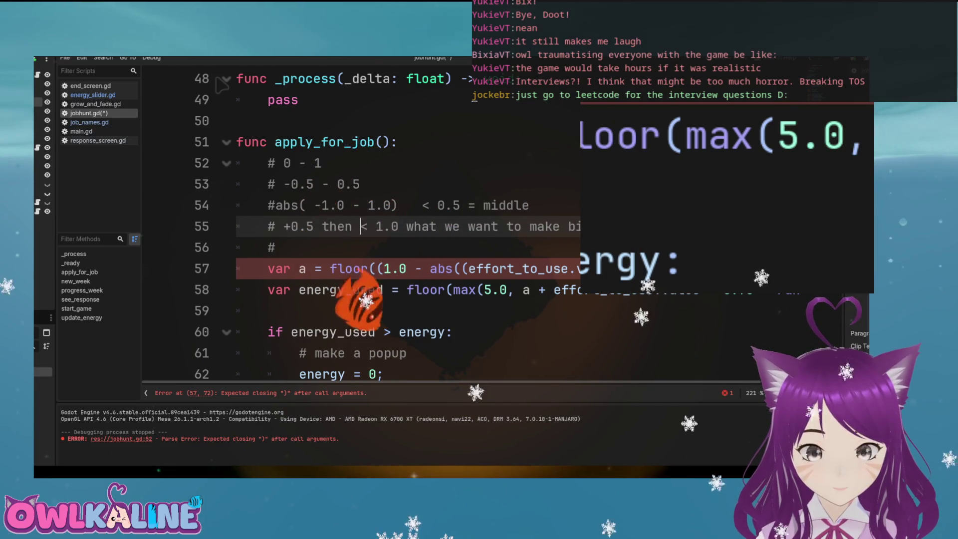
key(Right)
key(Right)
key(Right)
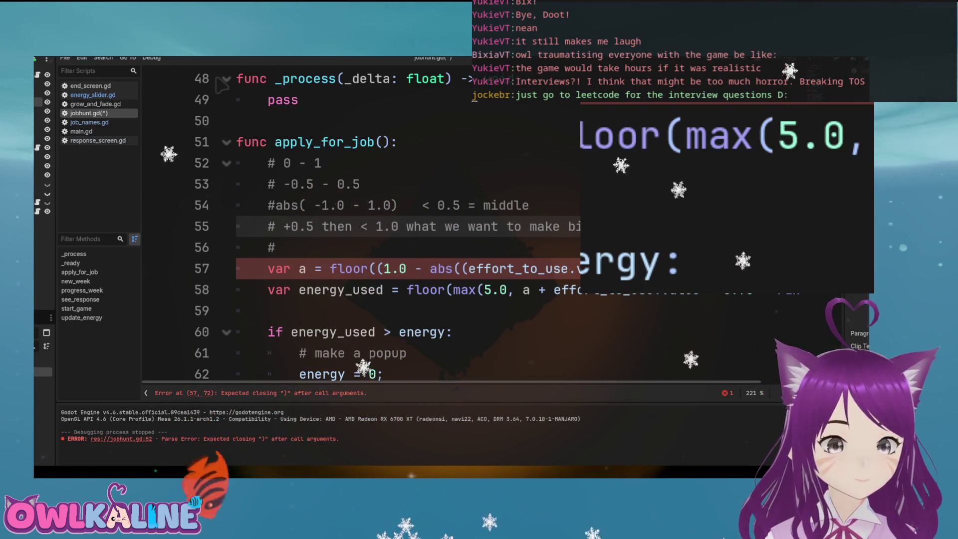
text(and max is )
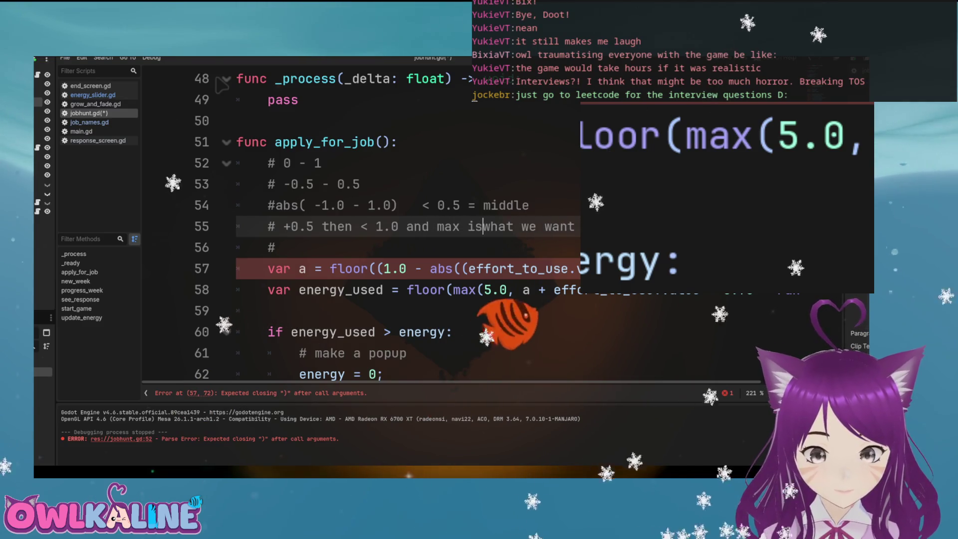
text(1.5)
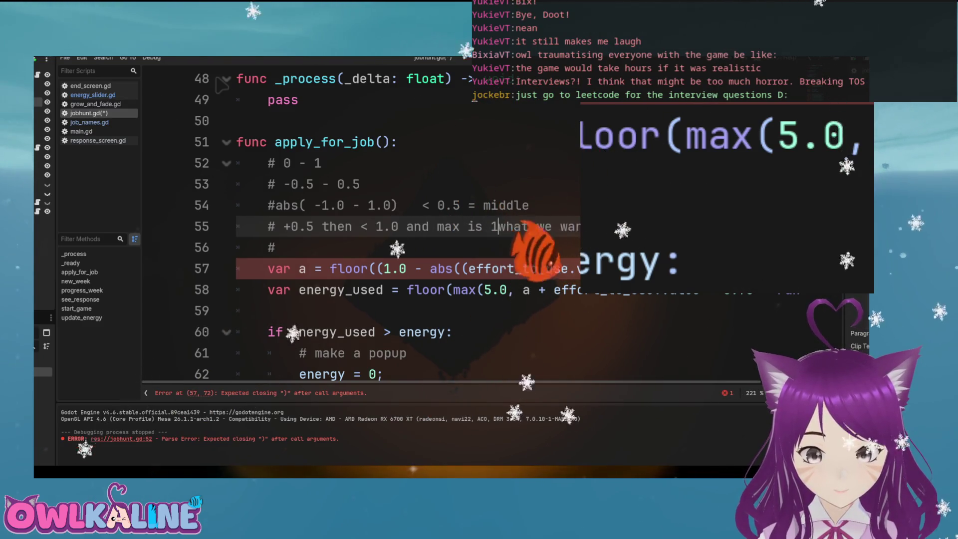
Write the worked example '1.0 - 1.5 - 0.5 = 1.0' on line 56
click(276, 248)
text(1.)
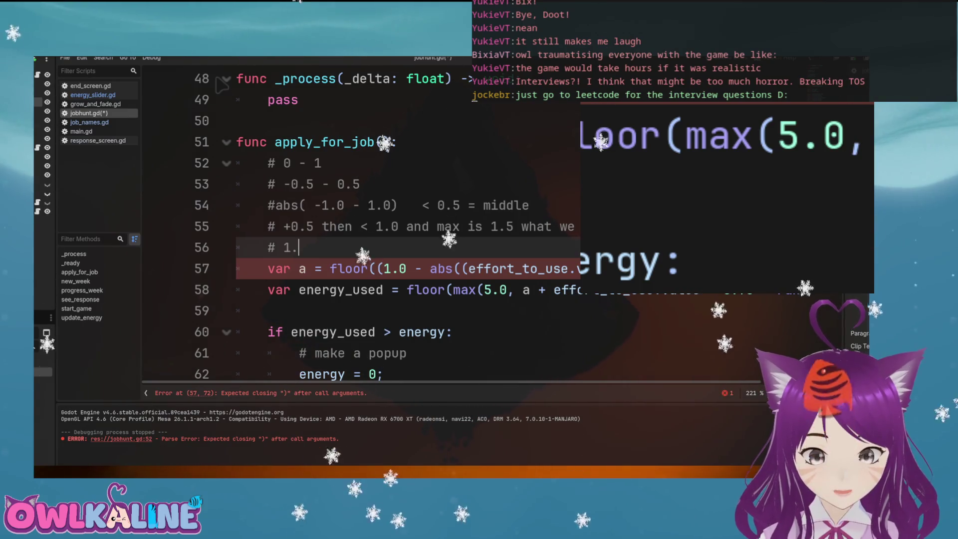
text(5 )
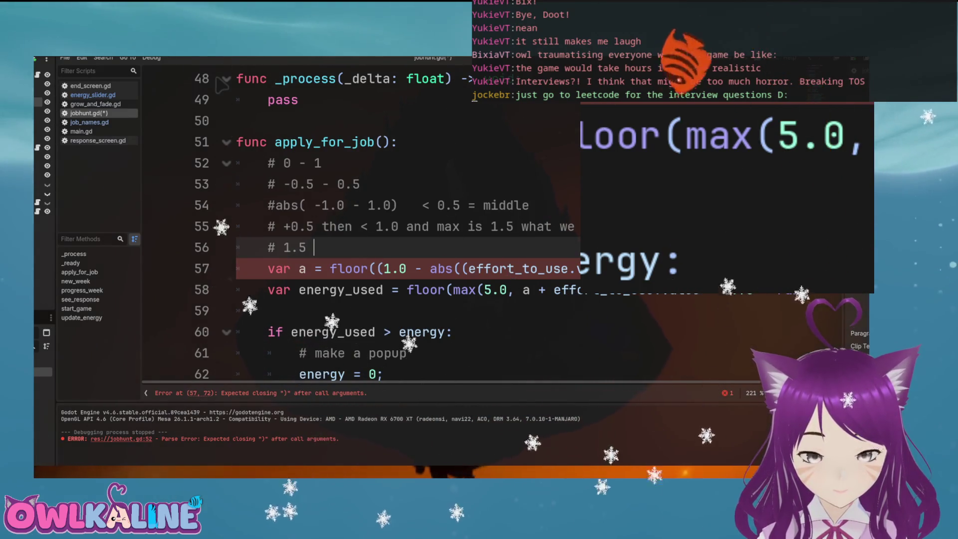
text(- 0.5)
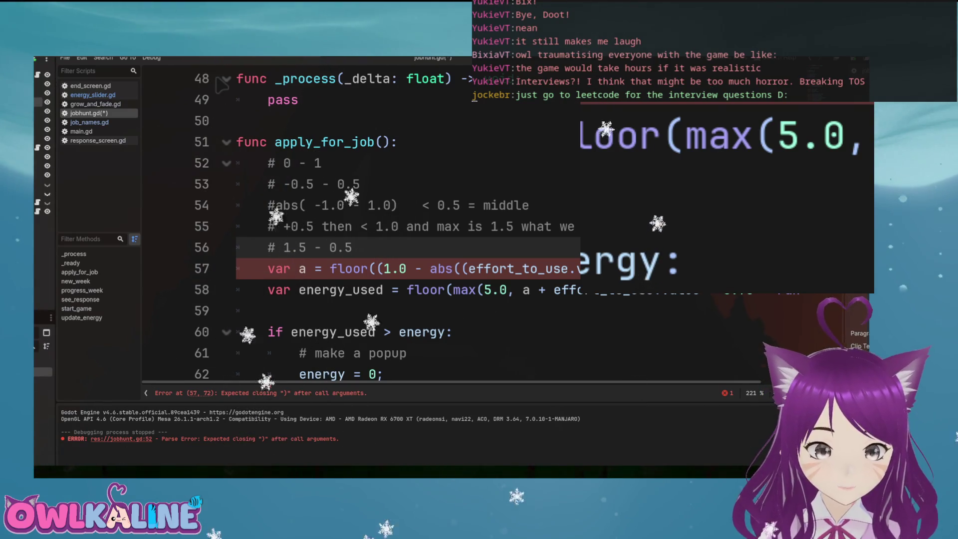
key(End)
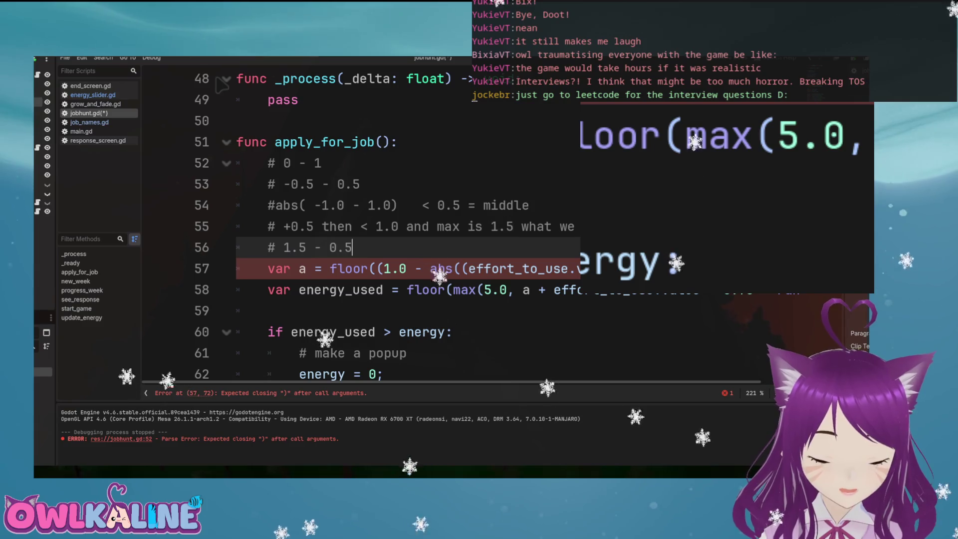
text( = 1.0)
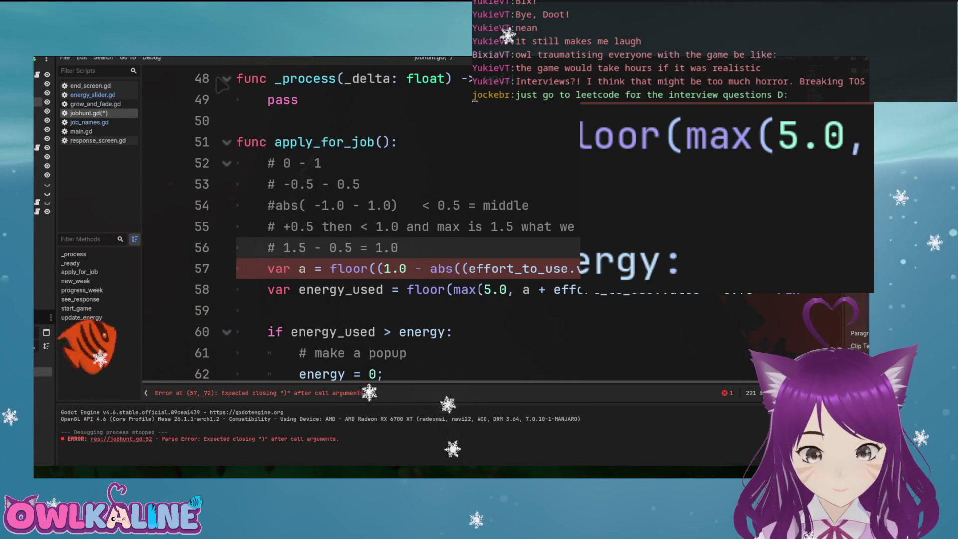
key(Return)
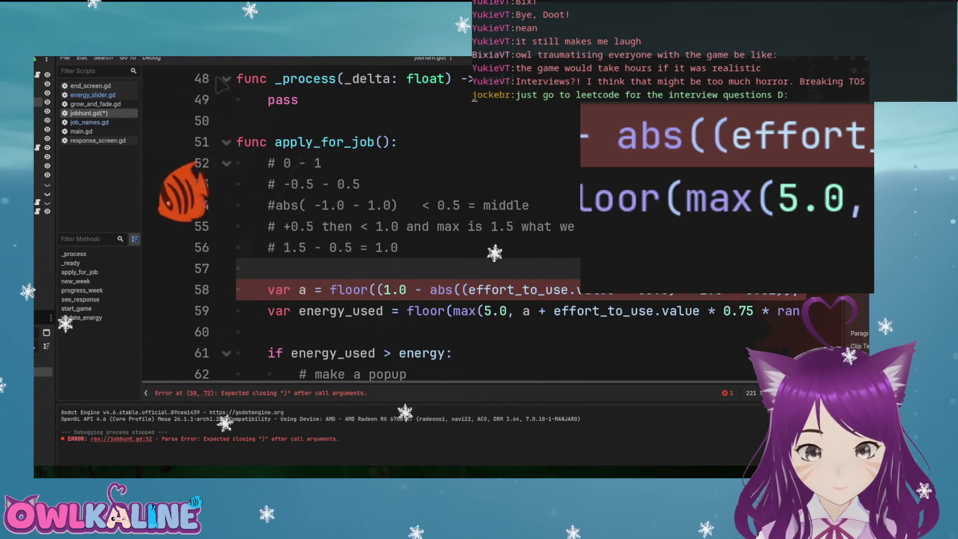
text(#)
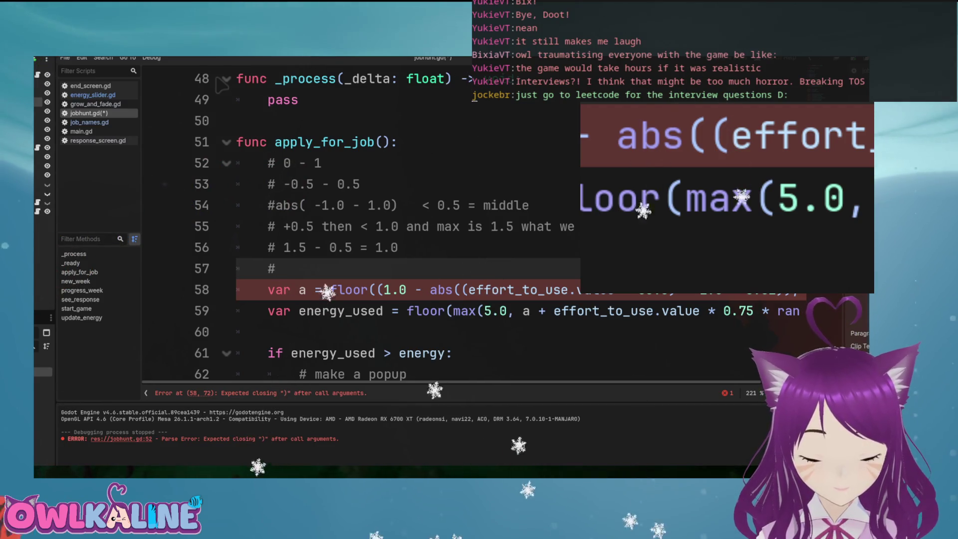
text( 0.5)
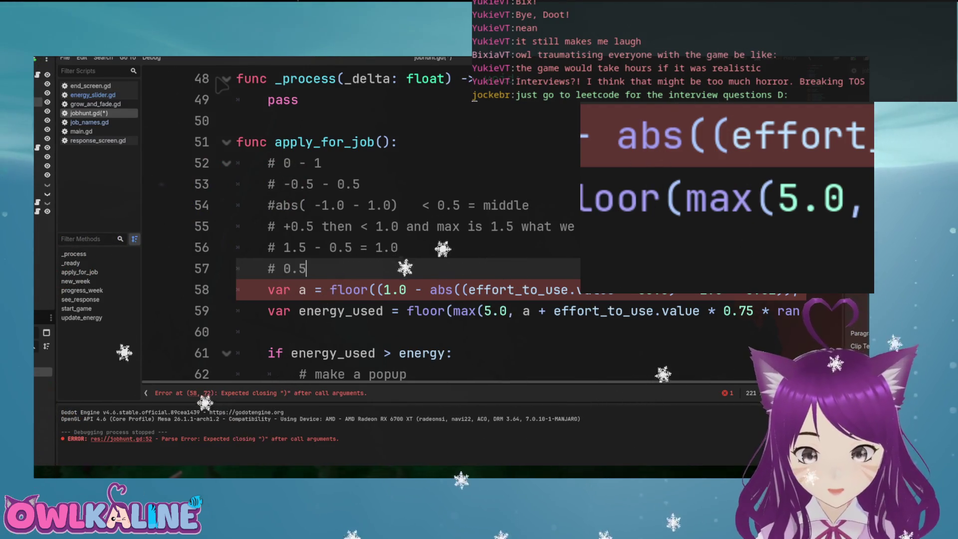
text(0.0)
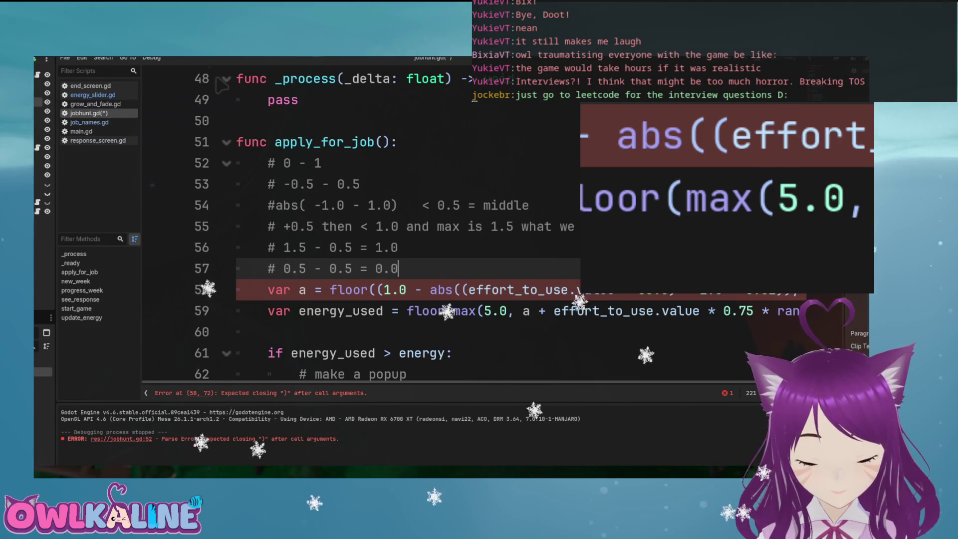
key(Up)
key(Home)
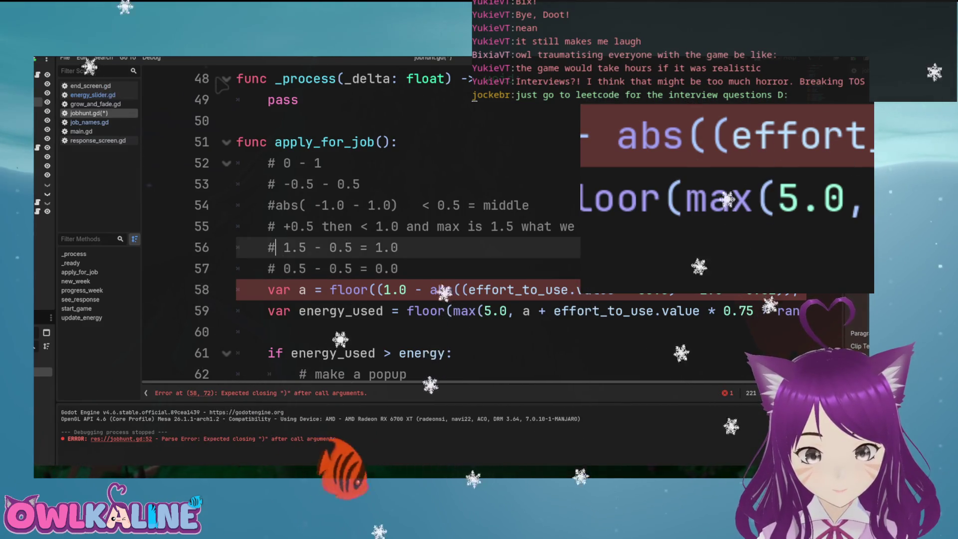
key(Right)
text(1.0 -)
Tidy the '0.5 - 0.5 = 0.0' example and start a '# 1.0 - abs(' comment line
key(Down)
key(Home)
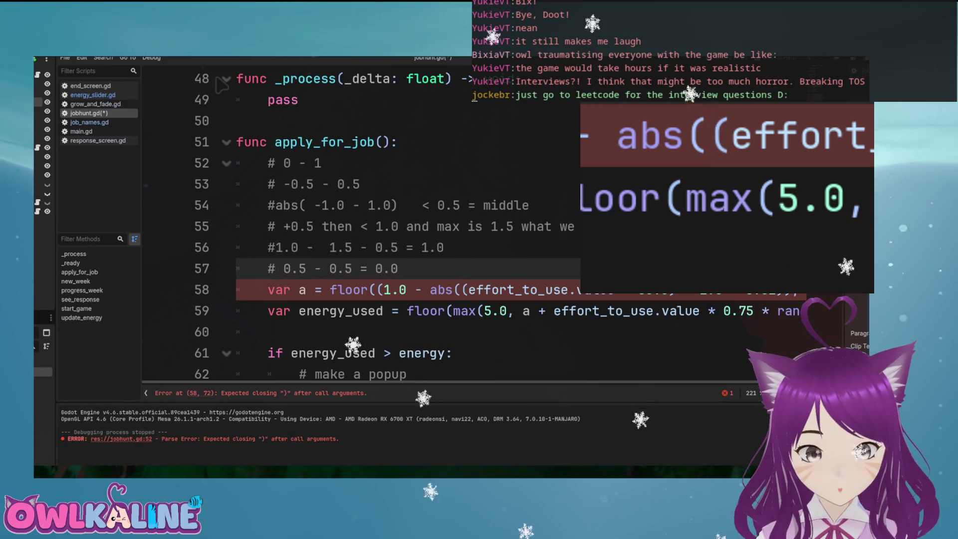
key(BackSpace)
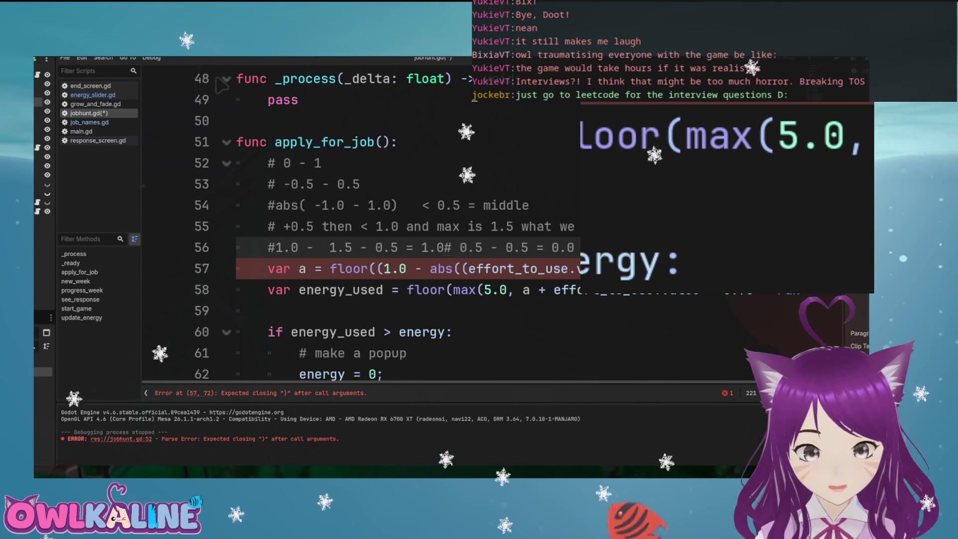
key(Return)
key(End)
text(o)
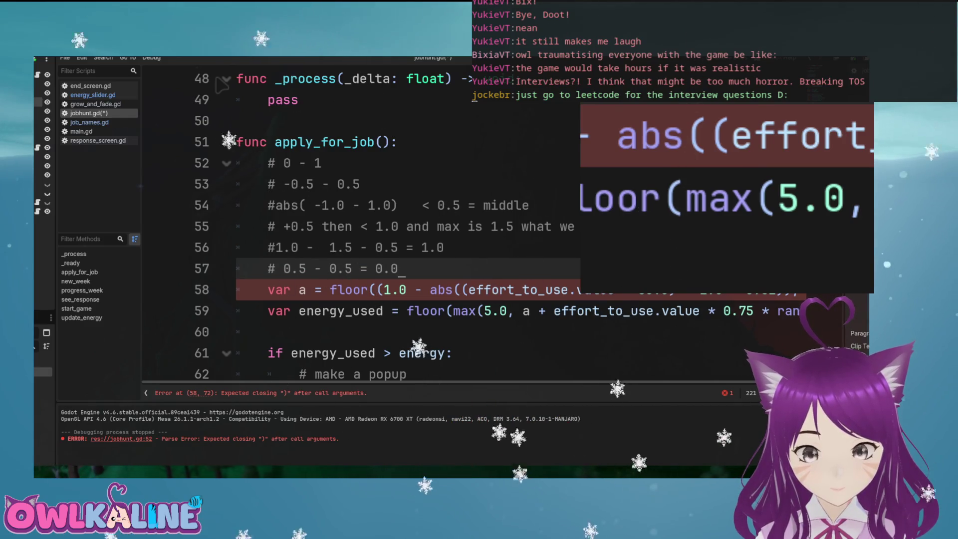
key(Return)
text(.0 -)
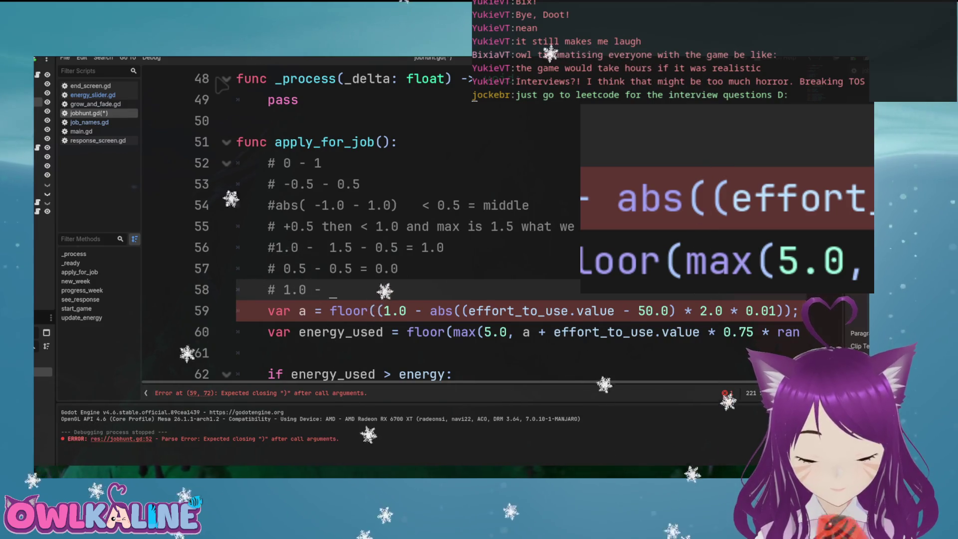
text( abs))
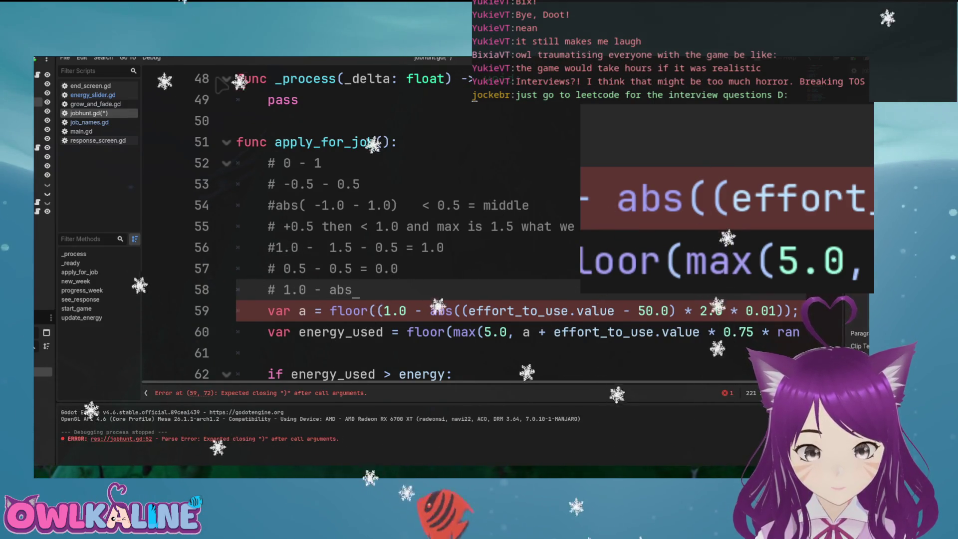
Bracket the abs term as abs((v-0.5)*2.0) in the line 58 comment
key(Left)
text(()
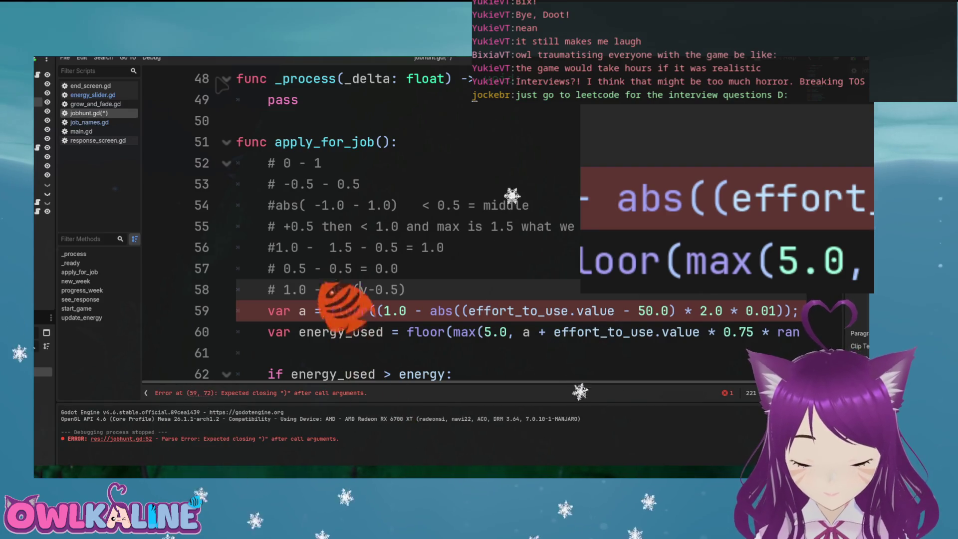
text(()
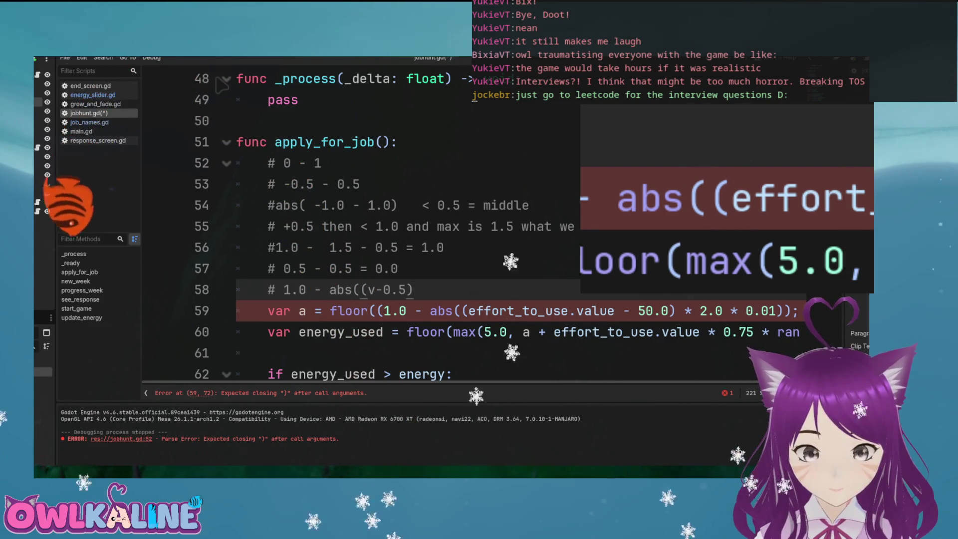
key(End)
text(*)
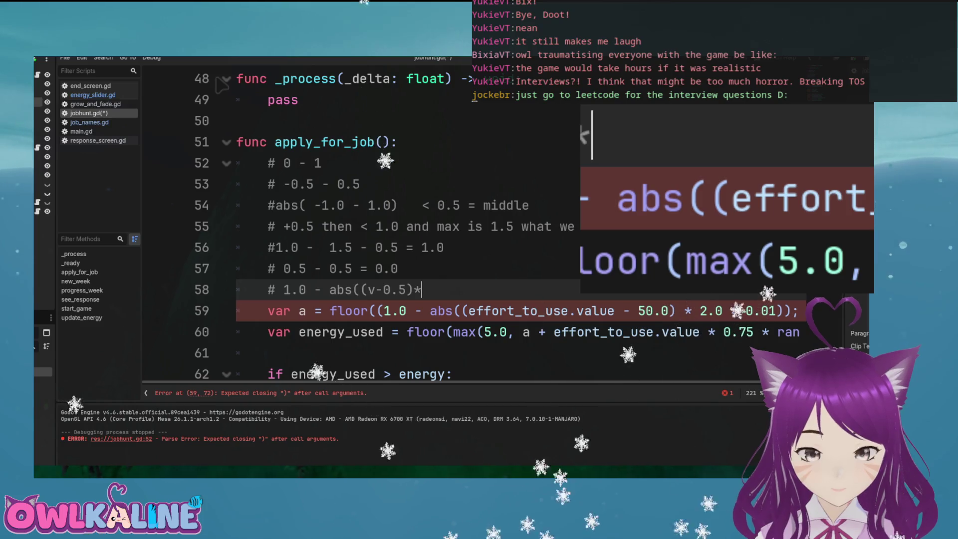
text(2.0)
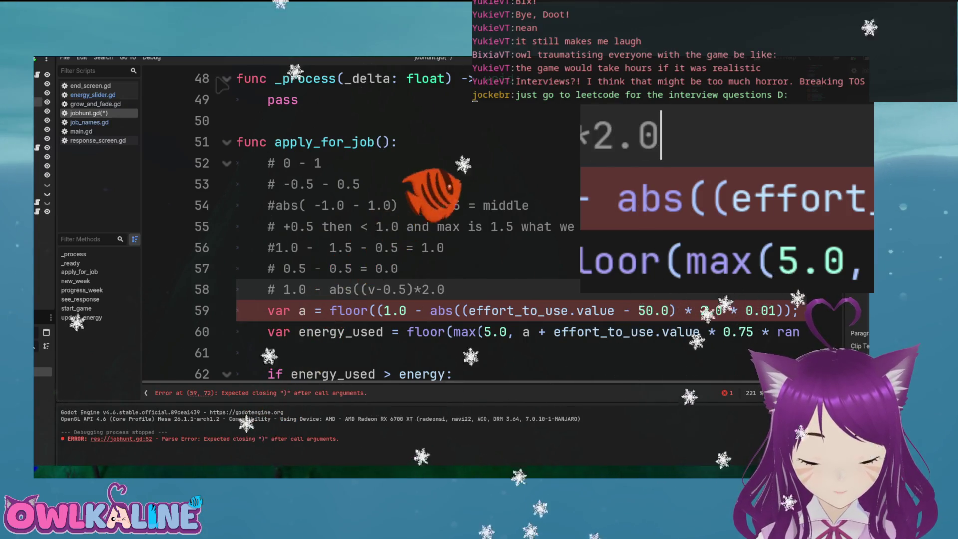
text() +)
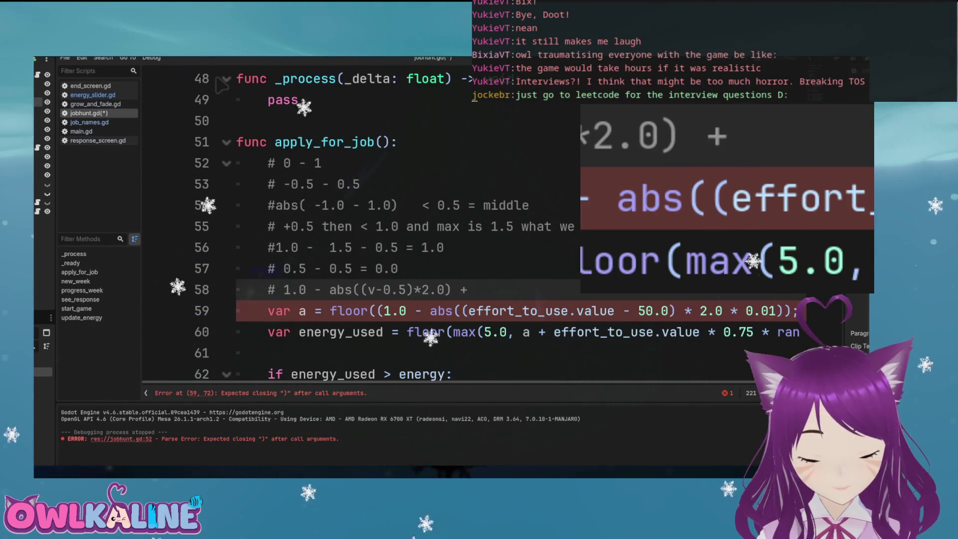
text())
key(Left)
key(Left)
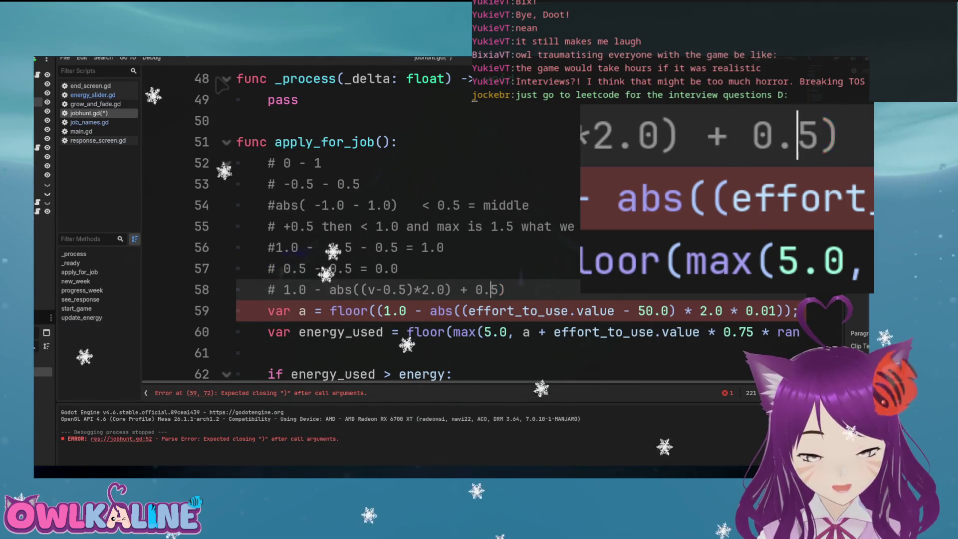
click(784, 311)
text())
Wrap the formula as (1.0 - (abs((v-0.5)*2.0) + 0.5)) and append * extra_energy
click(329, 289)
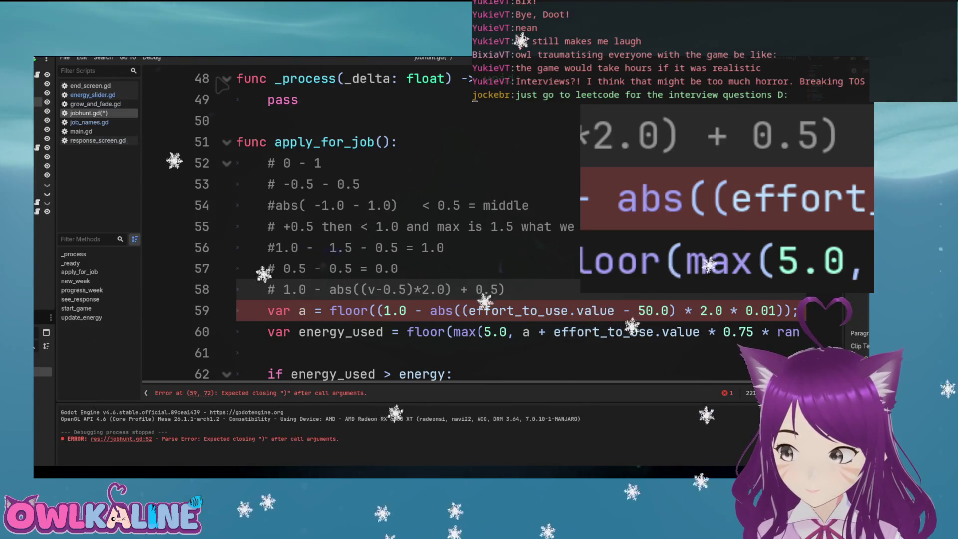
text(()
key(End)
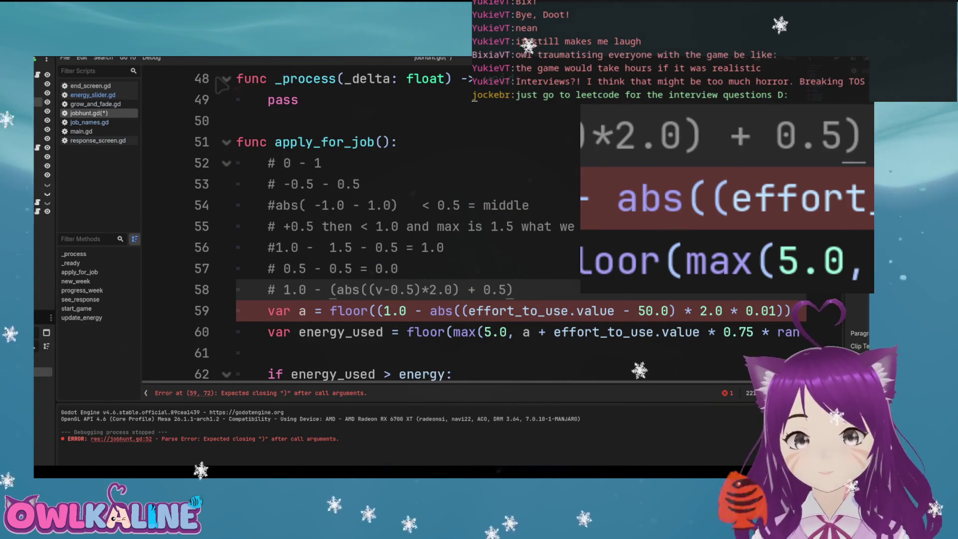
text(;)
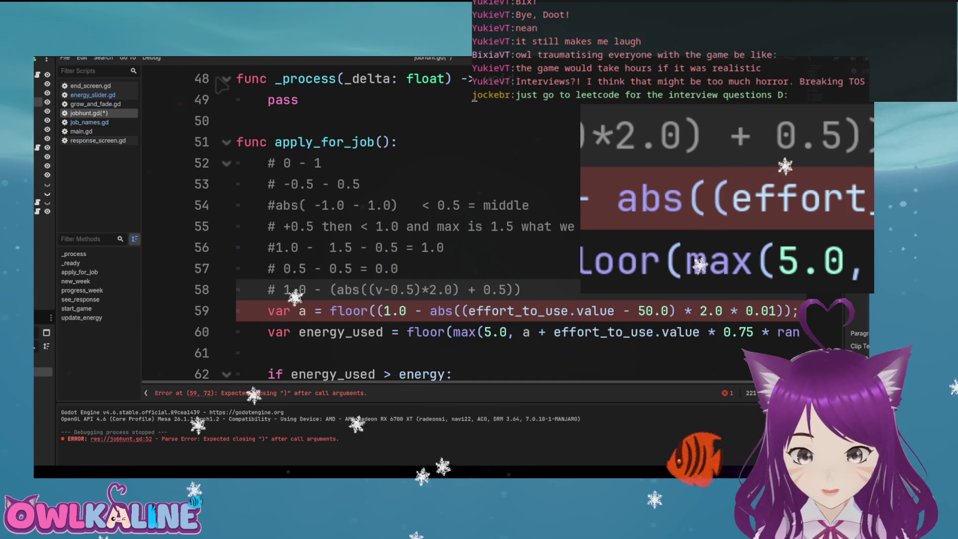
text( *)
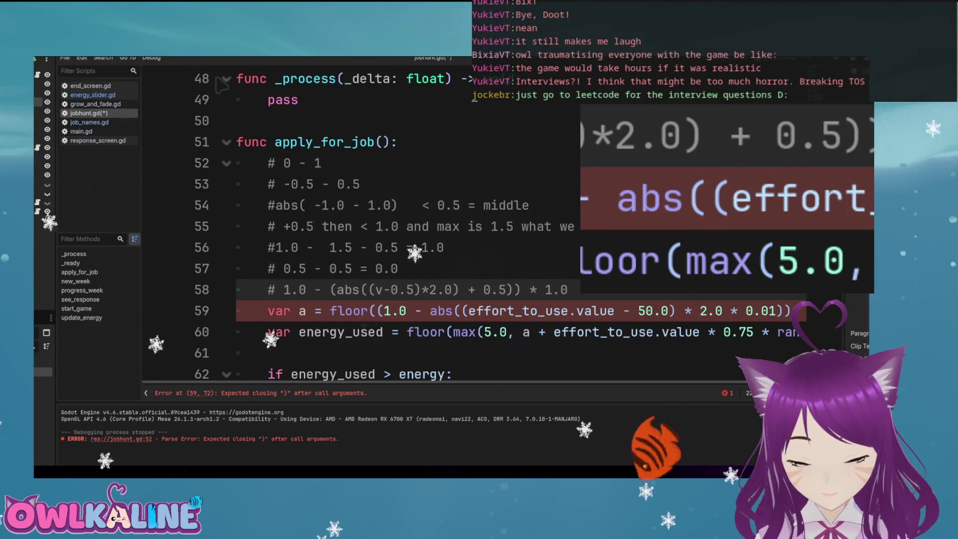
key(BackSpace)
key(BackSpace)
text(0)
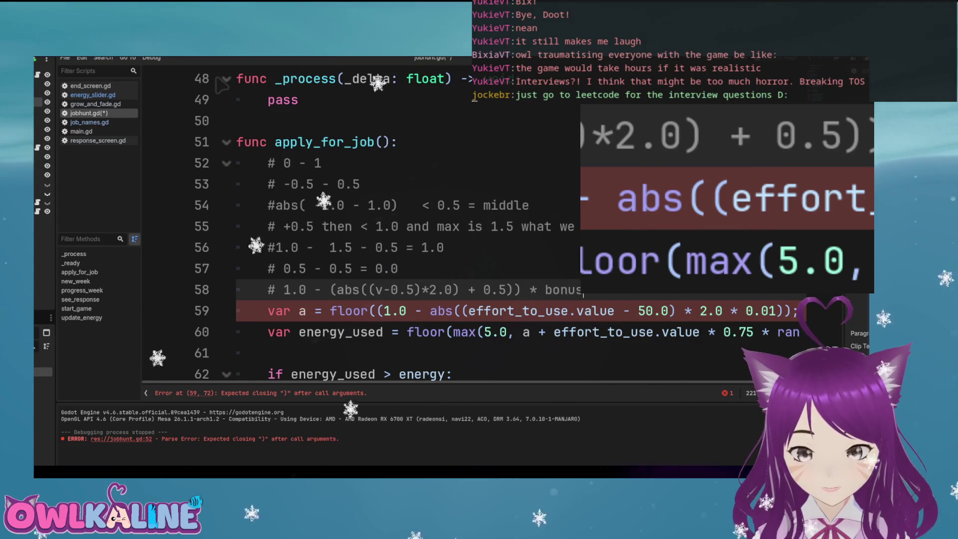
key(BackSpace)
key(BackSpace)
key(BackSpace)
text(extra_energy)
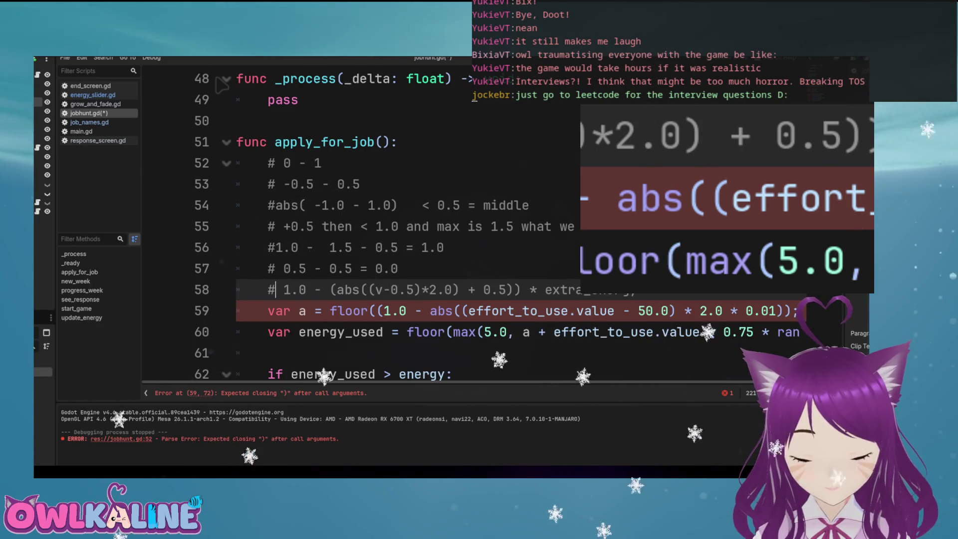
text(()
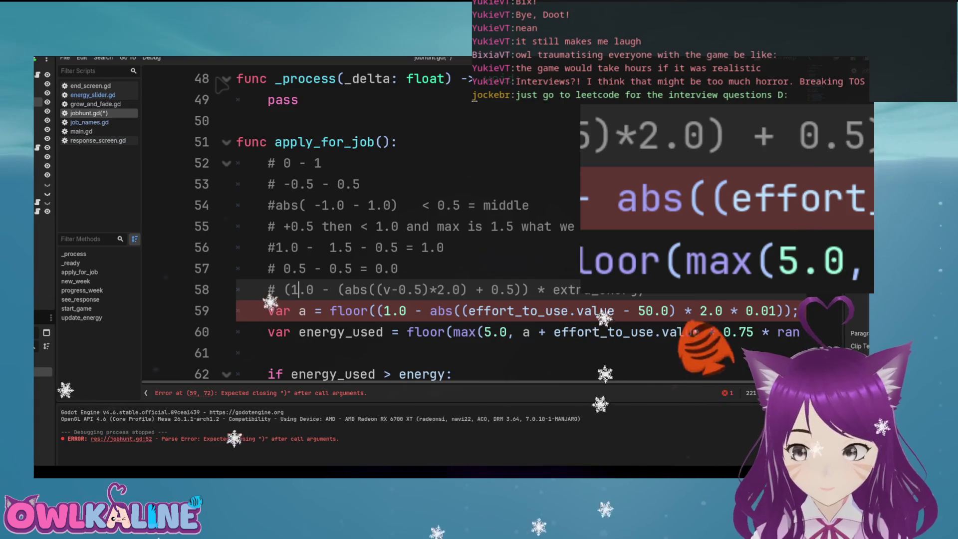
key(Right)
key(Right)
key(Right)
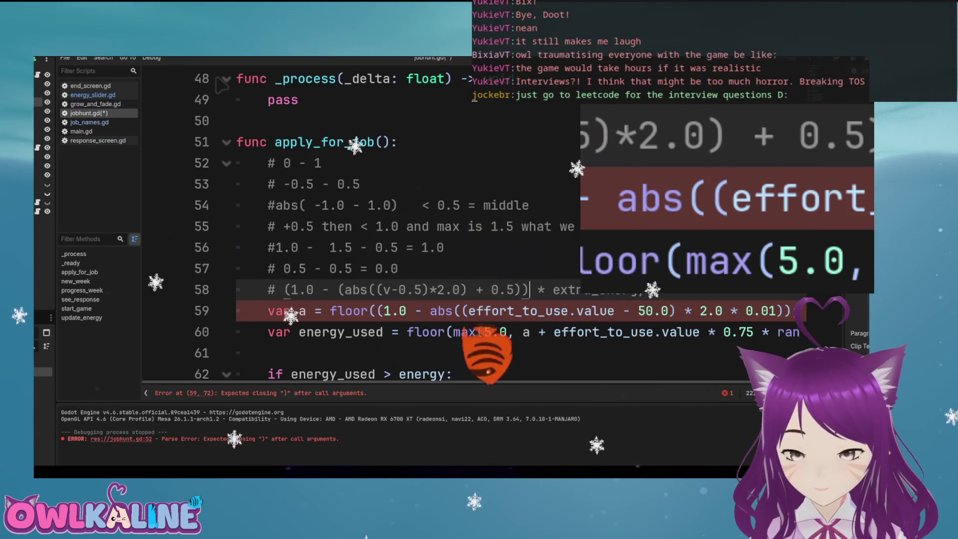
key(End)
key(Return)
Declare var extra_energy = 10.0 and start a var mid_effort_debuff line
text(\)
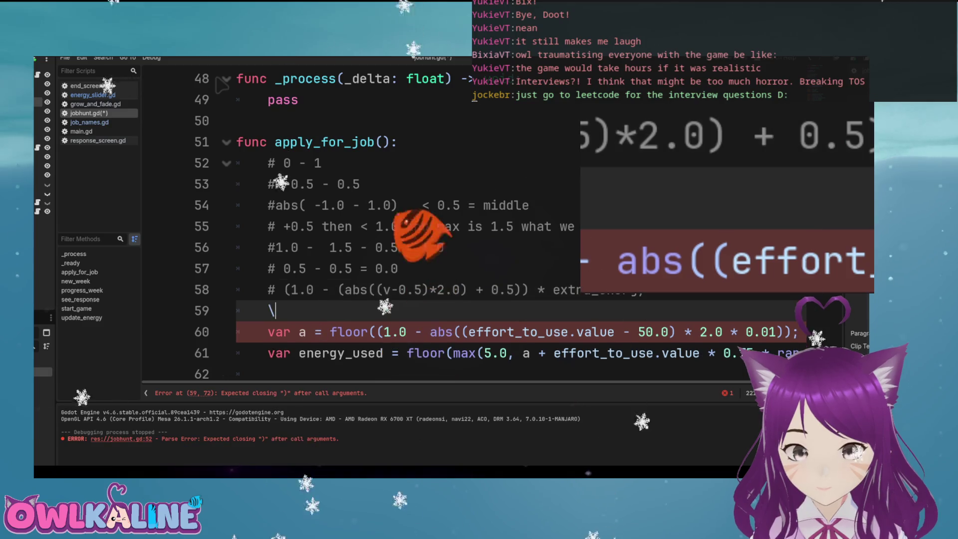
key(BackSpace)
text(var extra_)
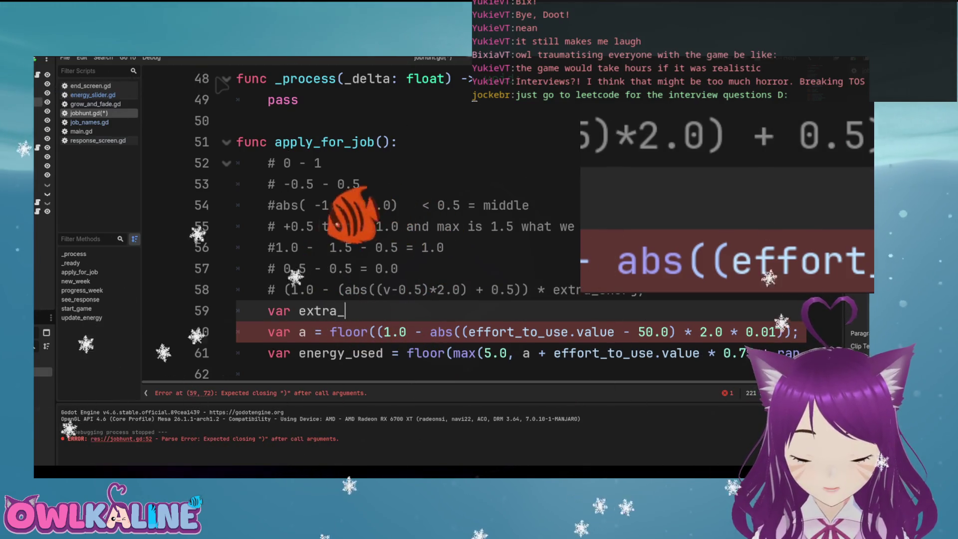
text(energy = 10.0)
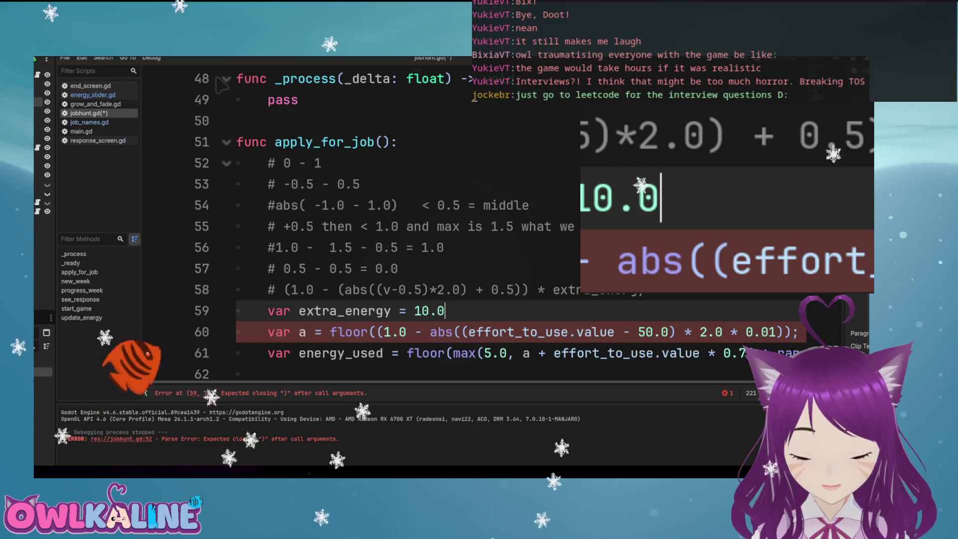
text(;)
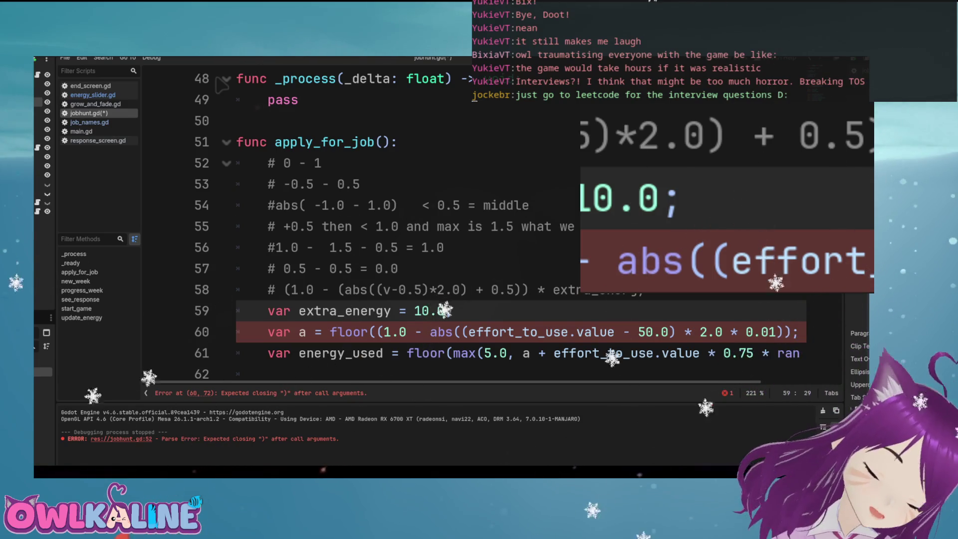
key(Return)
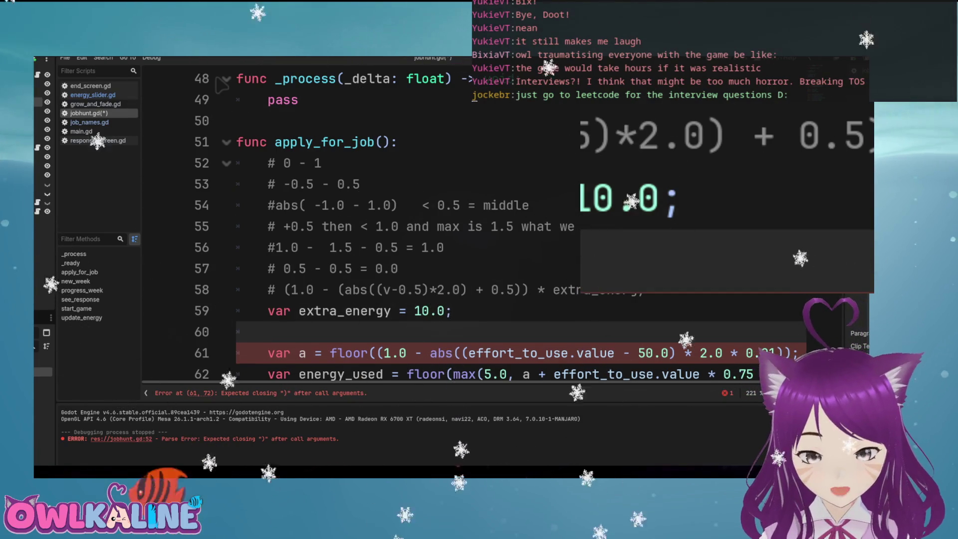
text(var )
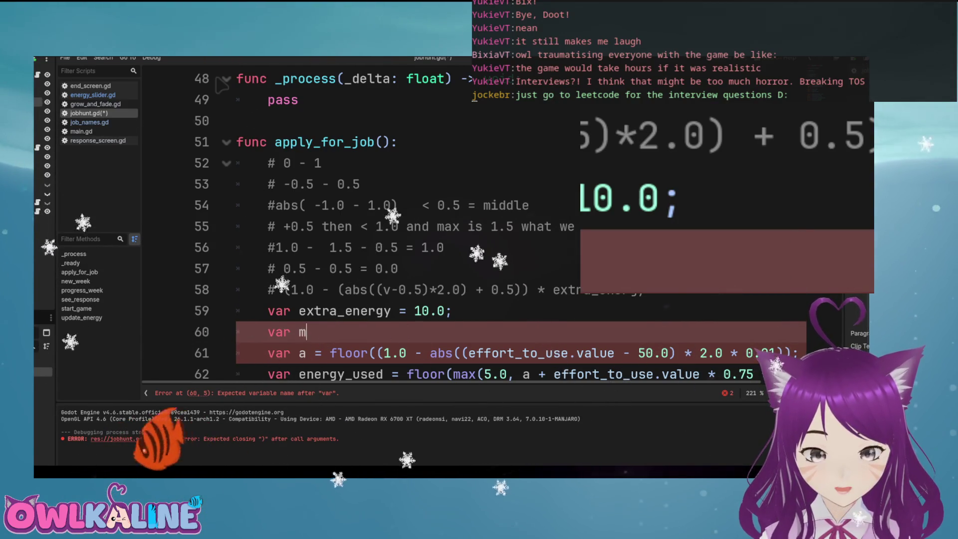
text(mid_)
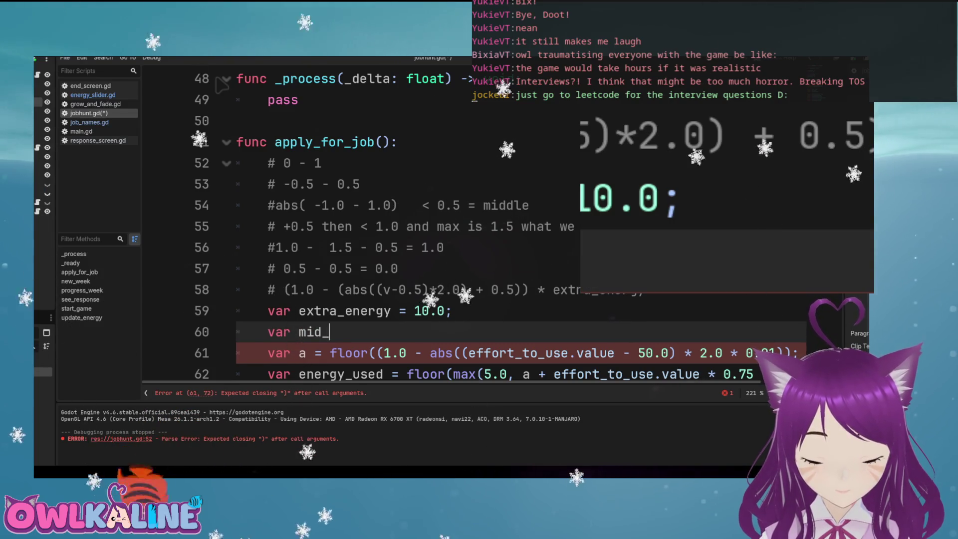
text(effort_debuff = ()
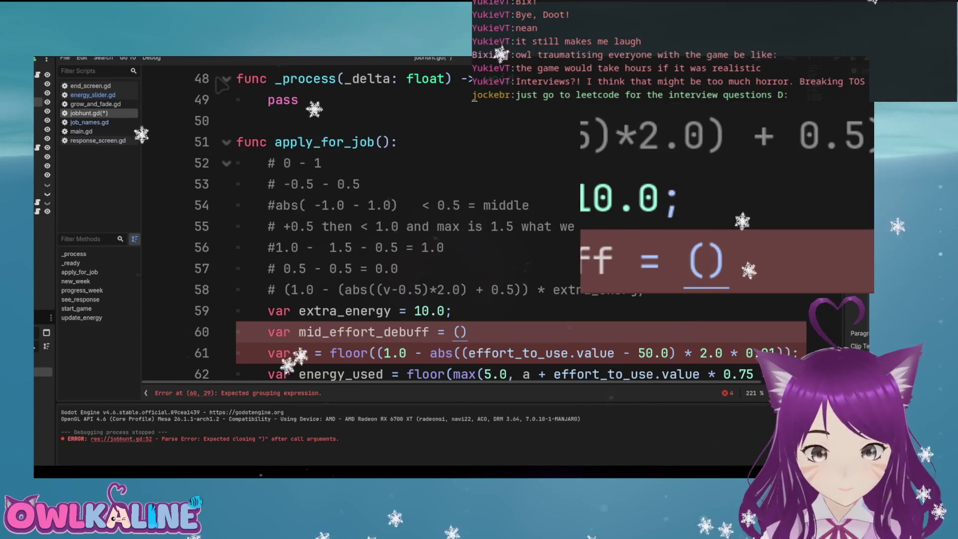
Fill mid_effort_debuff with the comment's formula, replacing v with effort_to_use.value, and save
drag(284, 289, 522, 290)
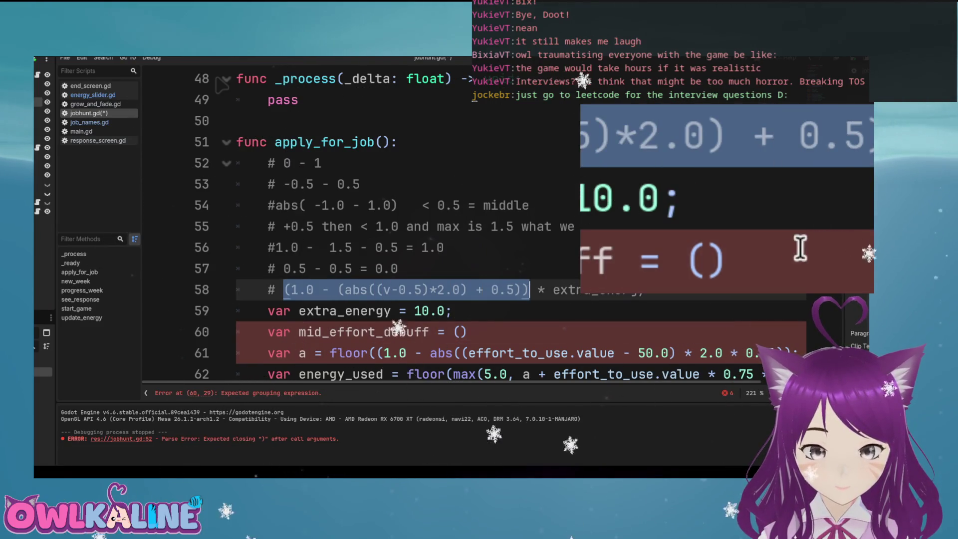
key(ctrl+c)
click(460, 332)
key(ctrl+v)
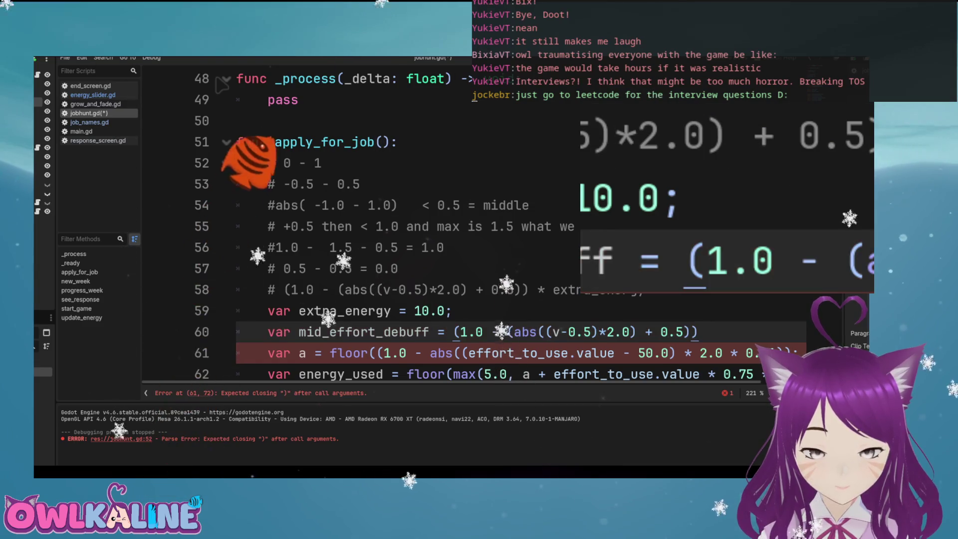
drag(477, 352, 615, 352)
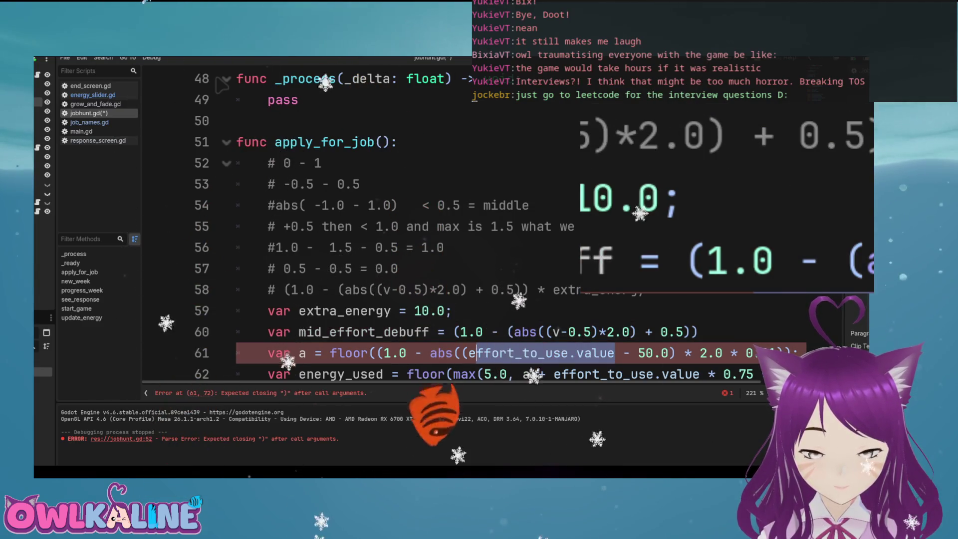
key(shift+Left)
key(ctrl+v)
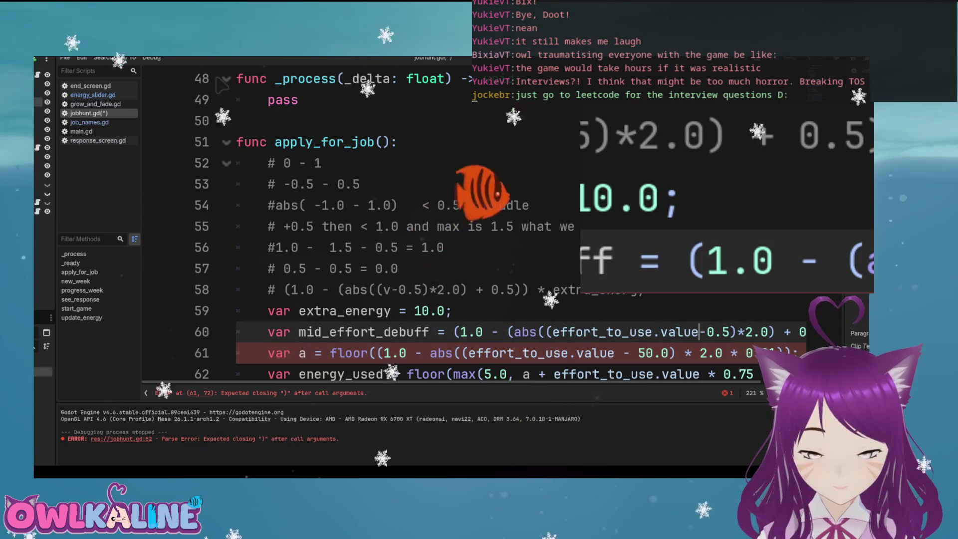
key(ctrl+s)
Delete the old var a line, use mid_effort_debuff in energy_used, and save jobhunt.gd
scroll(470, 310, down, 1)
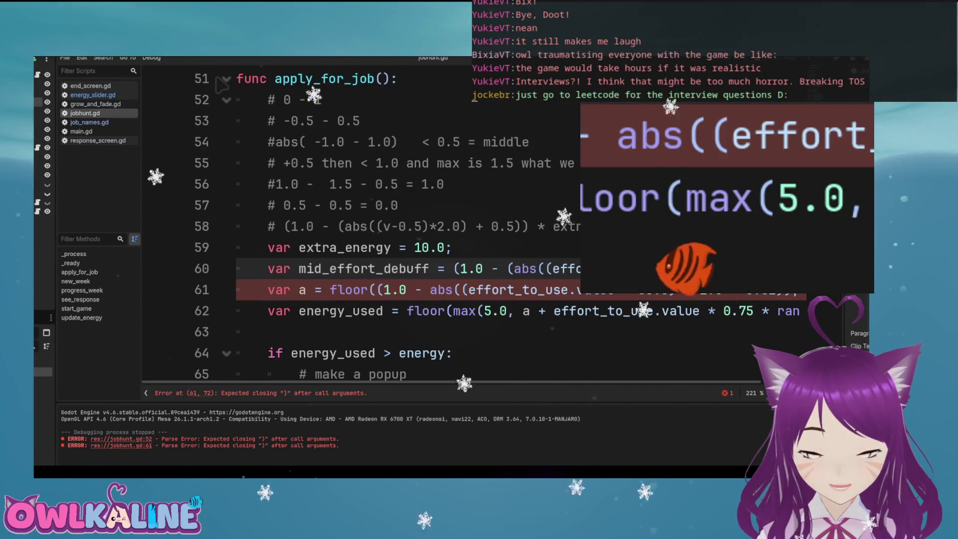
key(shift+Down)
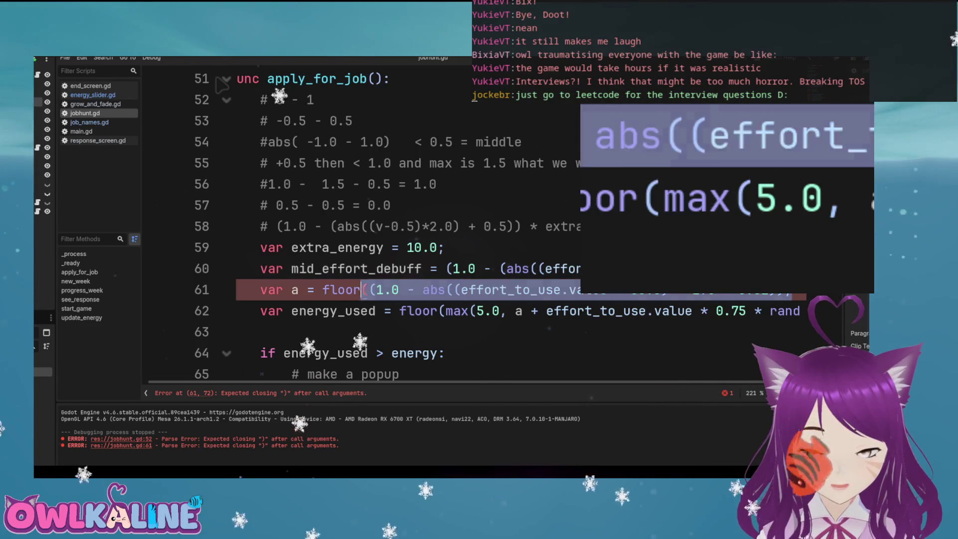
key(Delete)
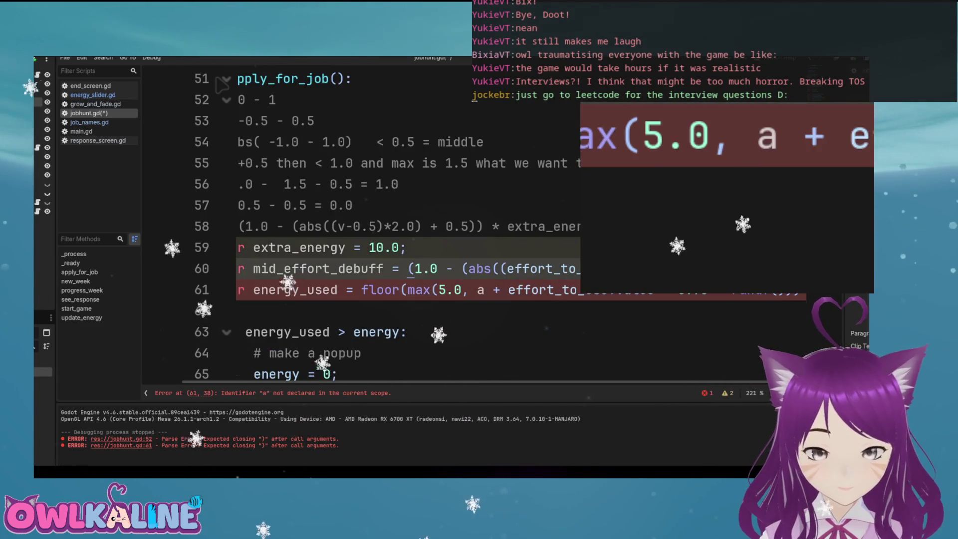
click(478, 290)
double_click(480, 290)
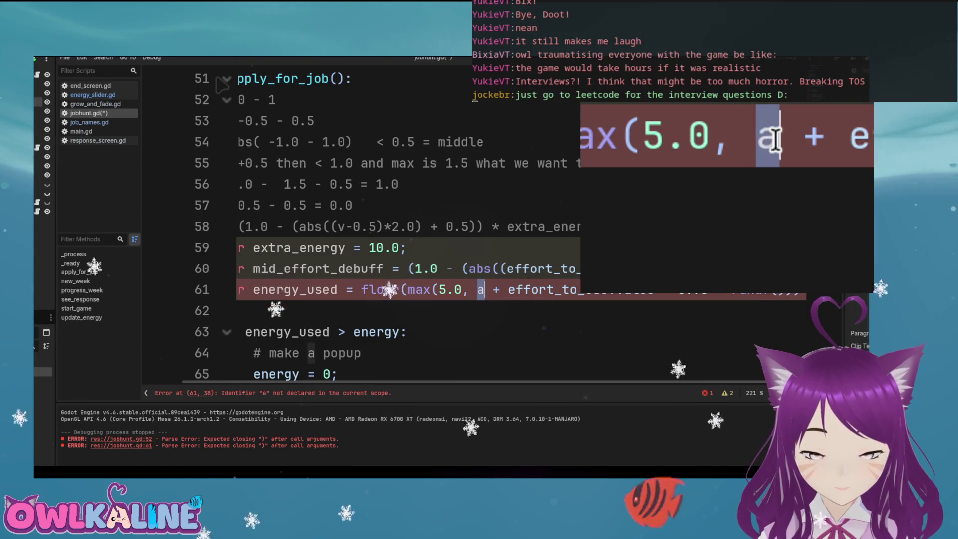
text(mid_effort)
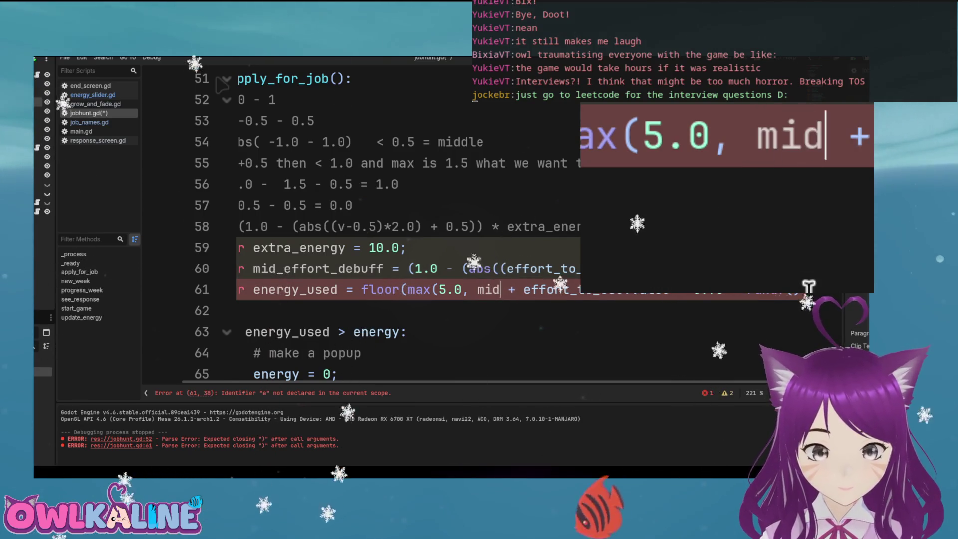
key(Return)
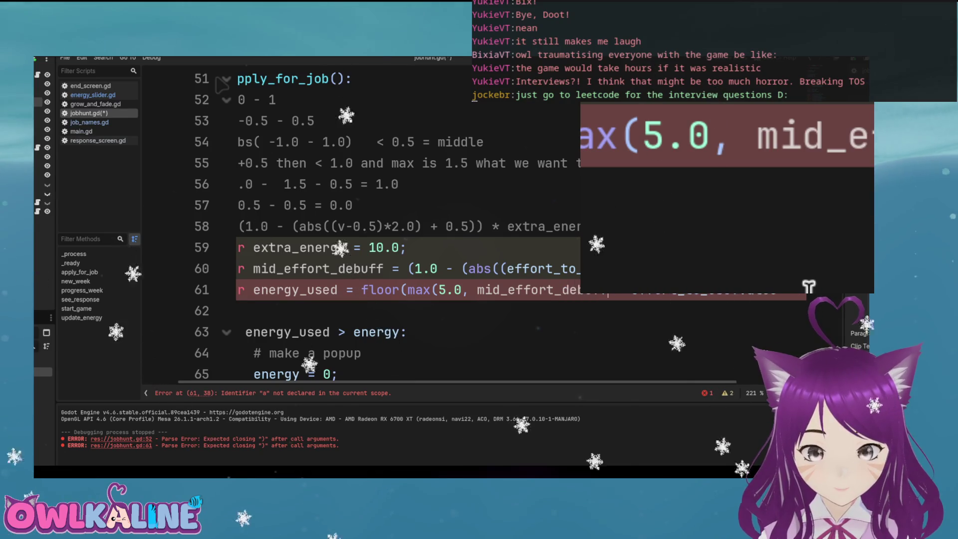
key(End)
key(ctrl+s)
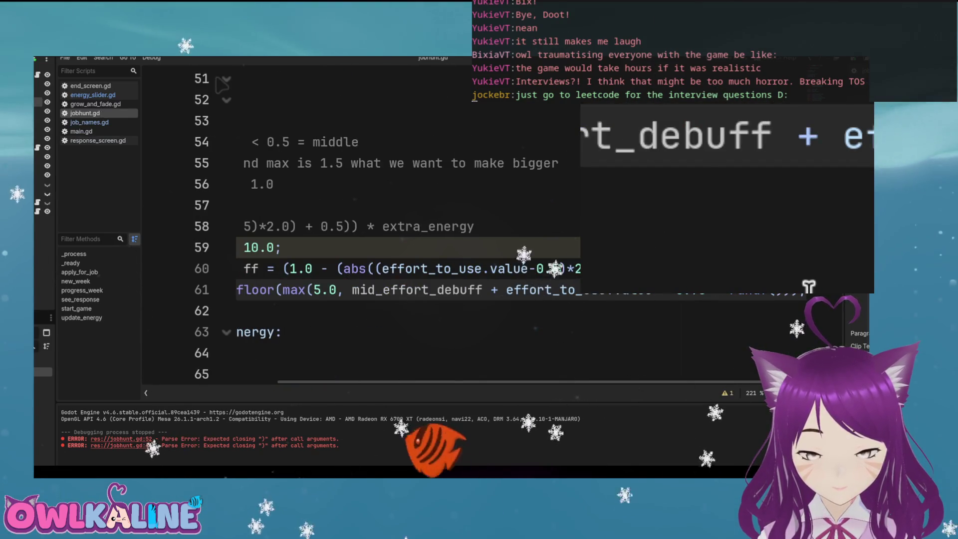
Launch the game with F5 to test the new energy formula
key(Home)
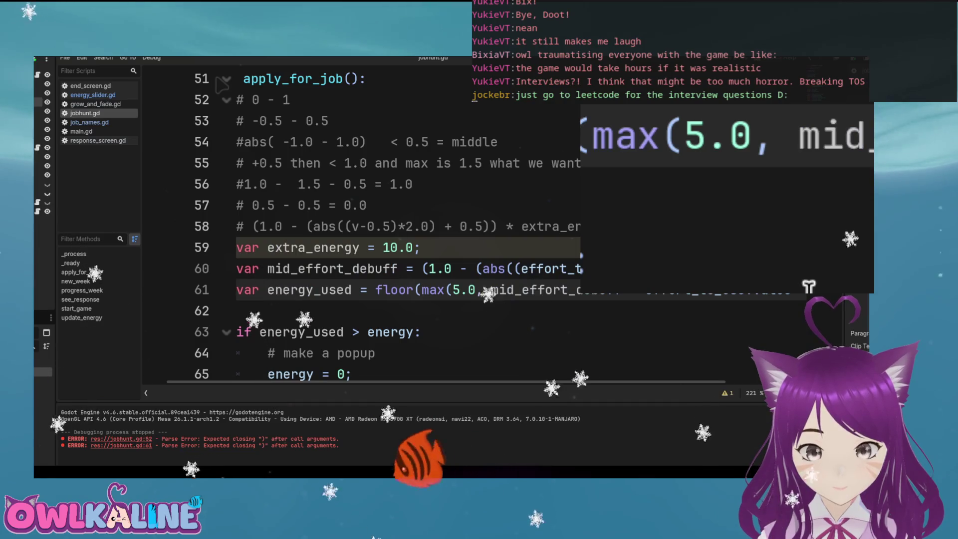
key(Home)
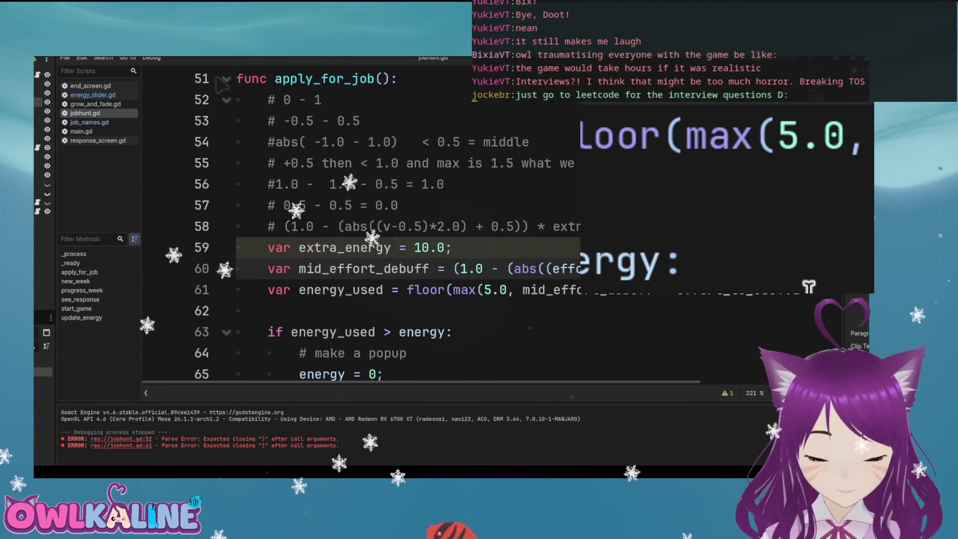
scroll(222, 86, right, 3)
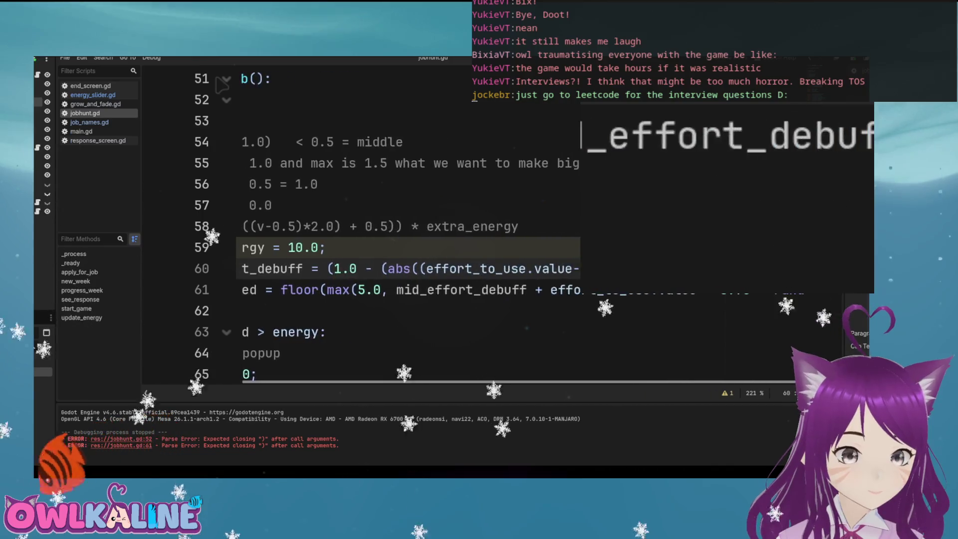
scroll(222, 86, left, 3)
key(F5)
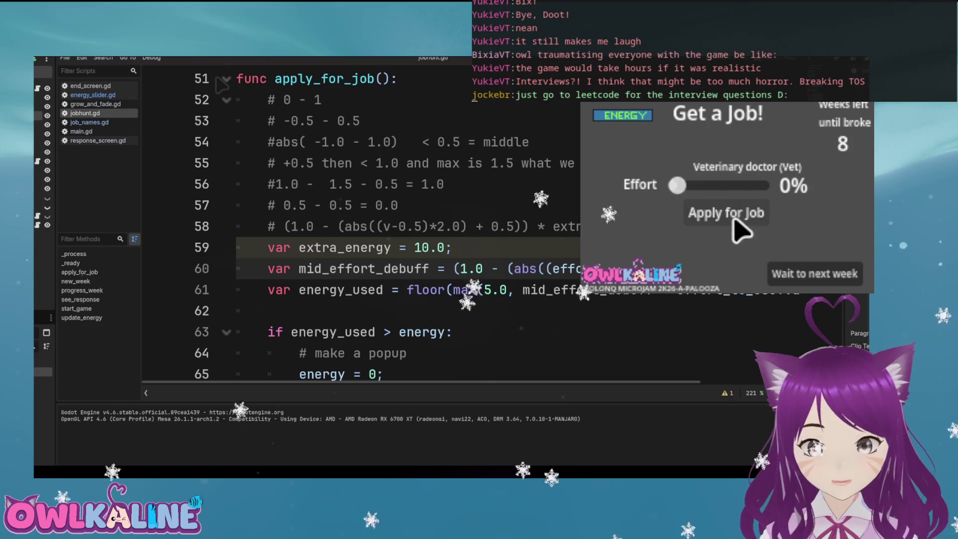
Apply for jobs at default and 100% effort, end the week, and view responses
click(735, 217)
click(729, 215)
click(704, 210)
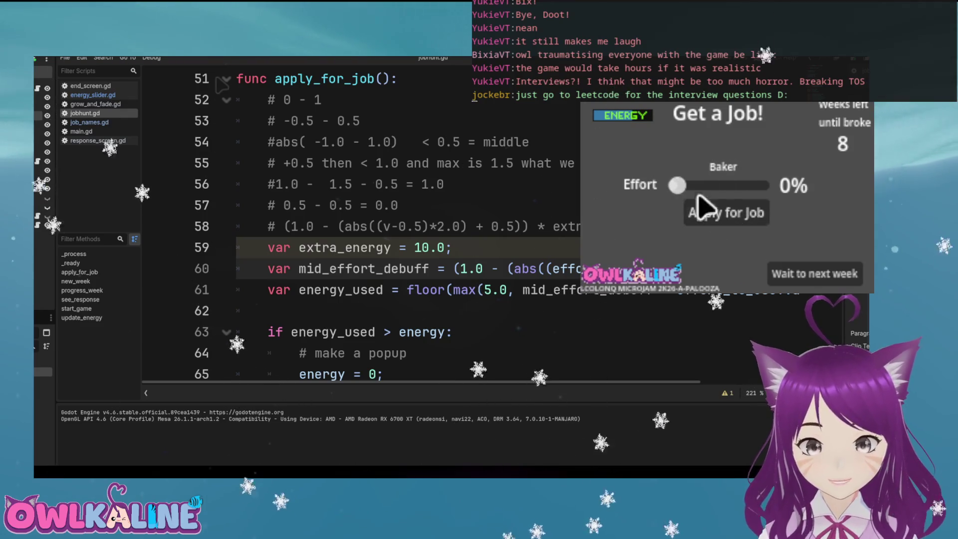
drag(677, 185, 770, 188)
click(727, 210)
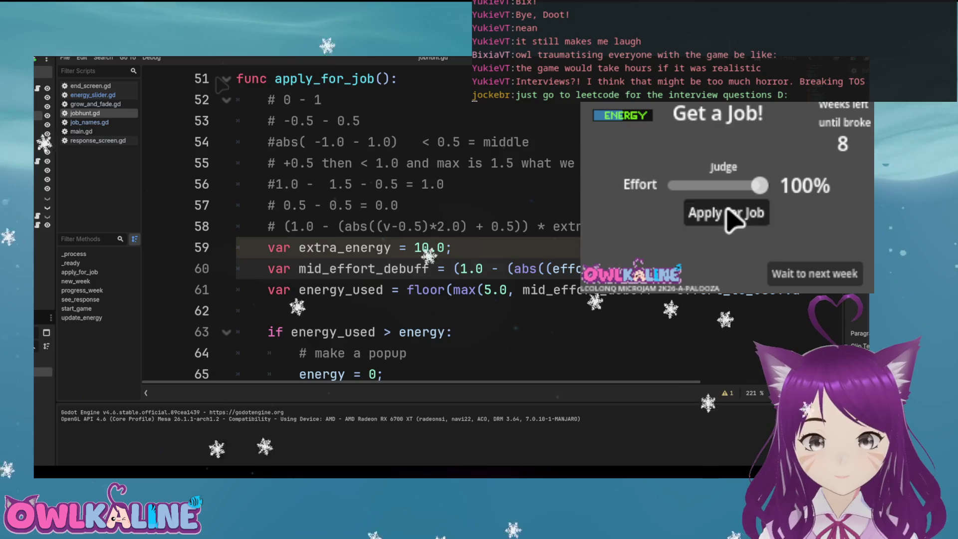
click(733, 218)
click(729, 218)
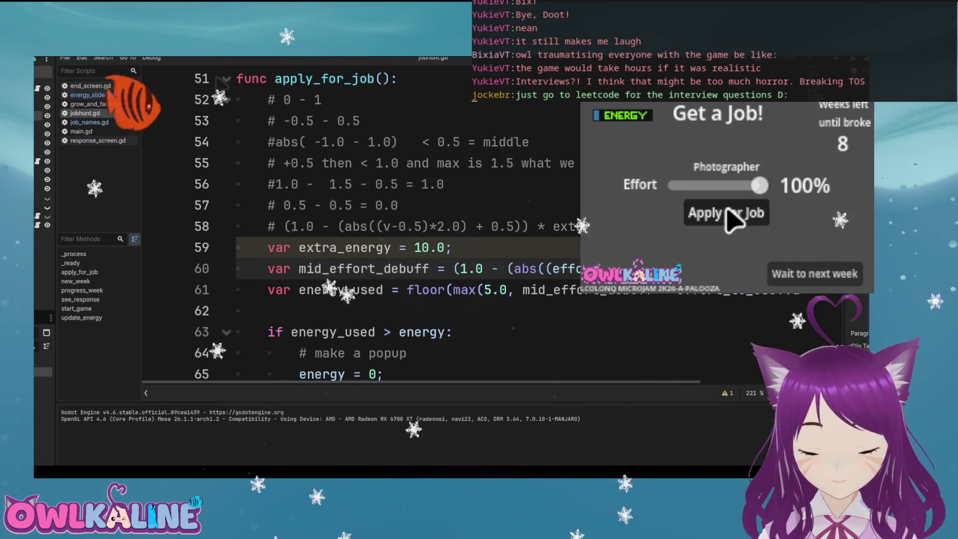
click(729, 218)
click(805, 278)
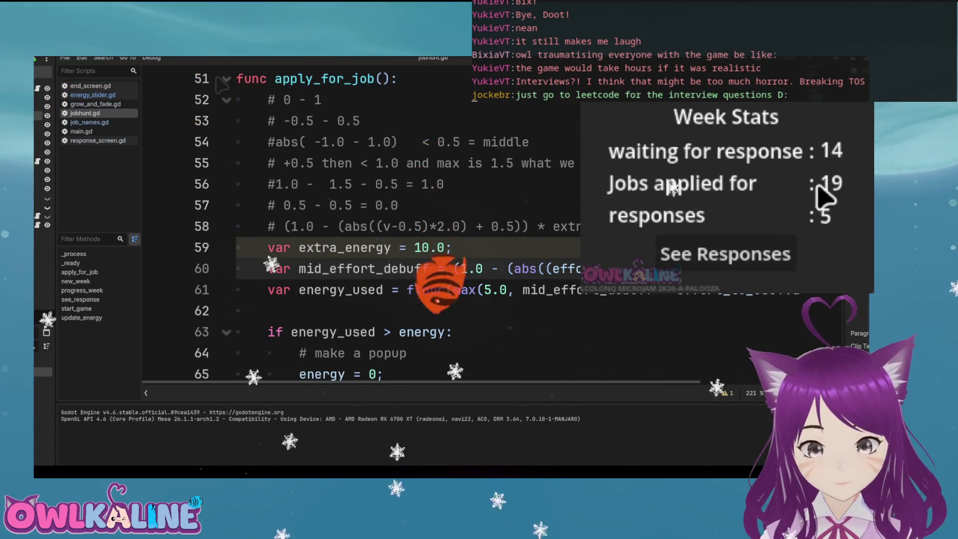
click(780, 246)
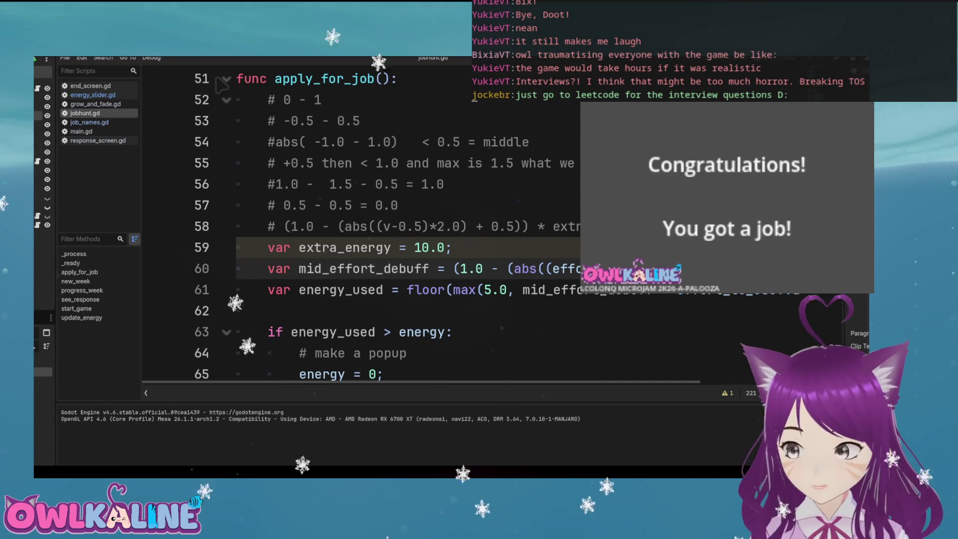
Stop the game, relaunch it, and apply for a job at 53% effort
key(F8)
key(F5)
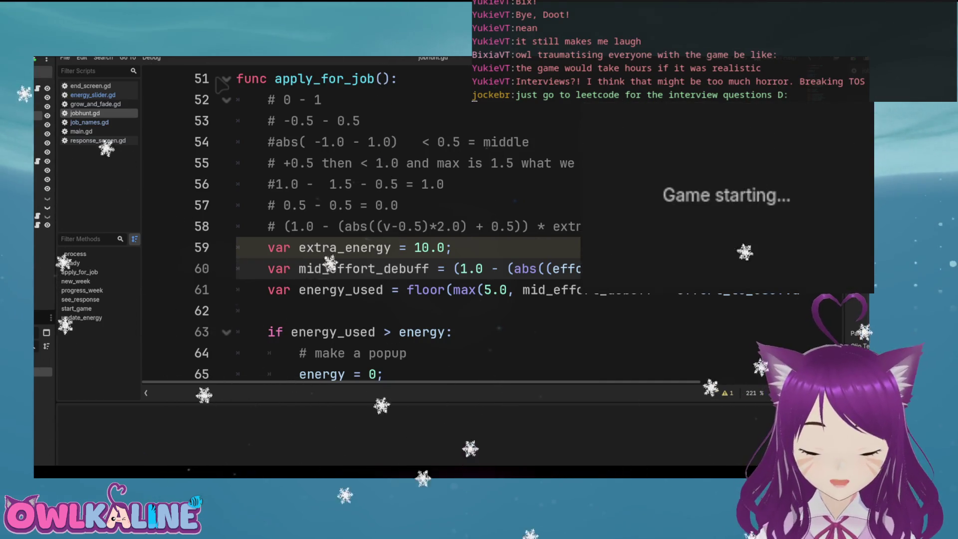
drag(674, 186, 726, 192)
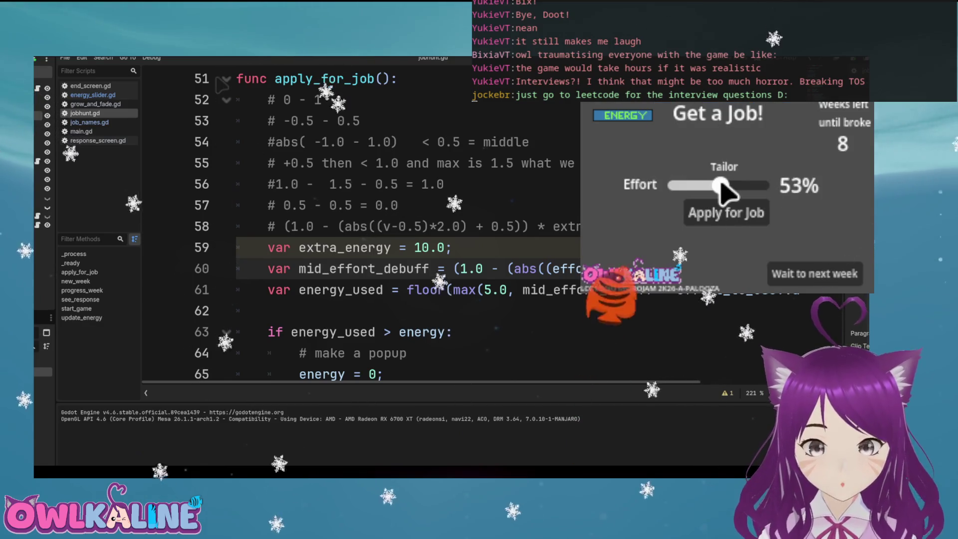
click(737, 225)
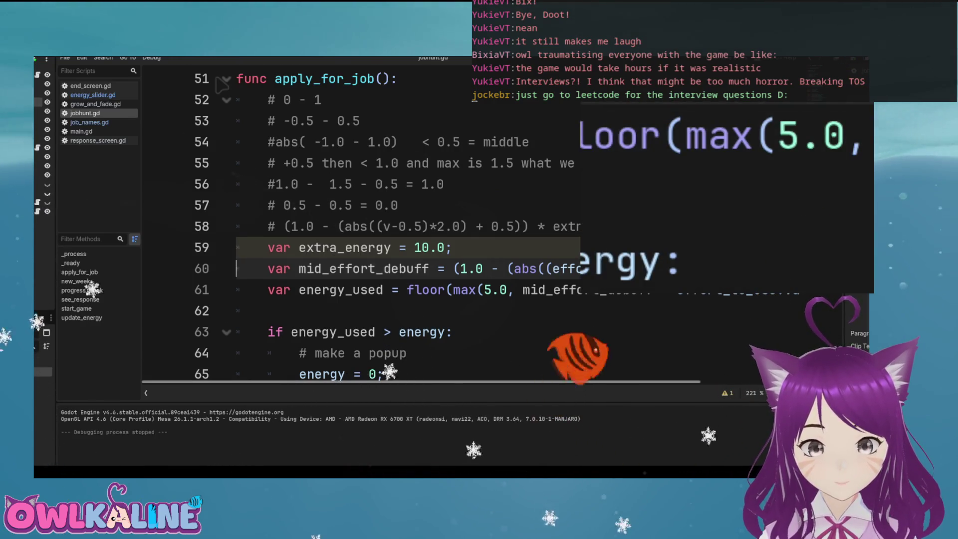
Add print(mid_effort_debuff) after the formula and run the game to log its values
scroll(400, 224, right, 3)
scroll(221, 84, left, 2)
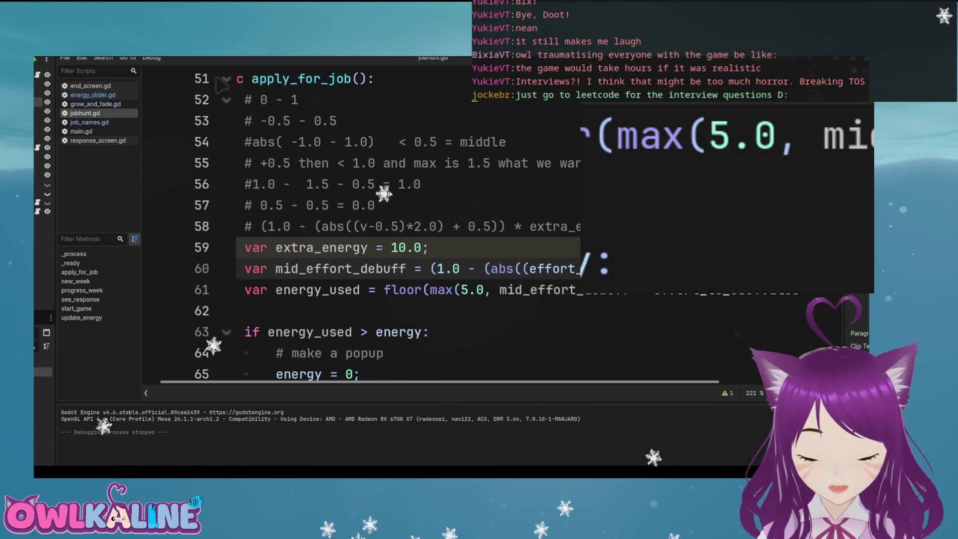
scroll(221, 84, right, 4)
key(Return)
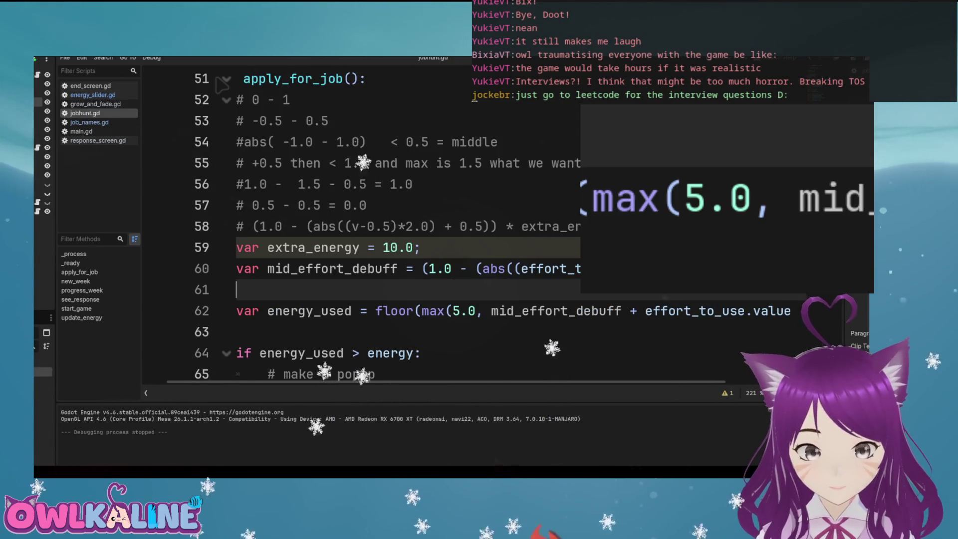
text(print(mid_eff)
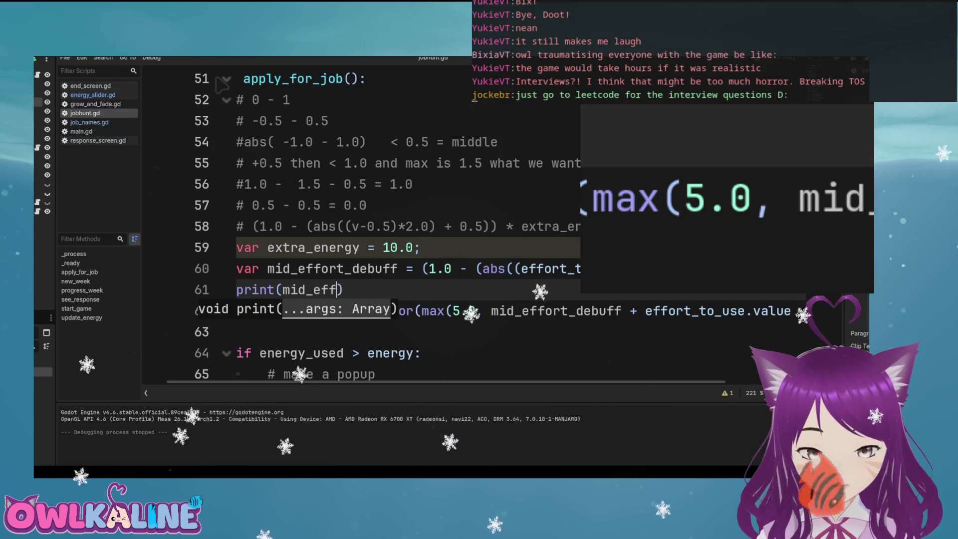
text(;)
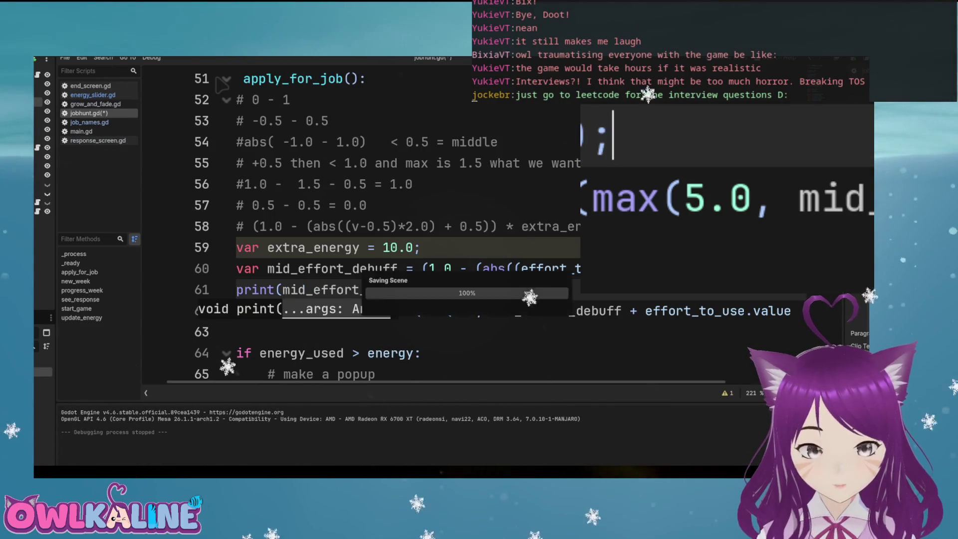
key(F5)
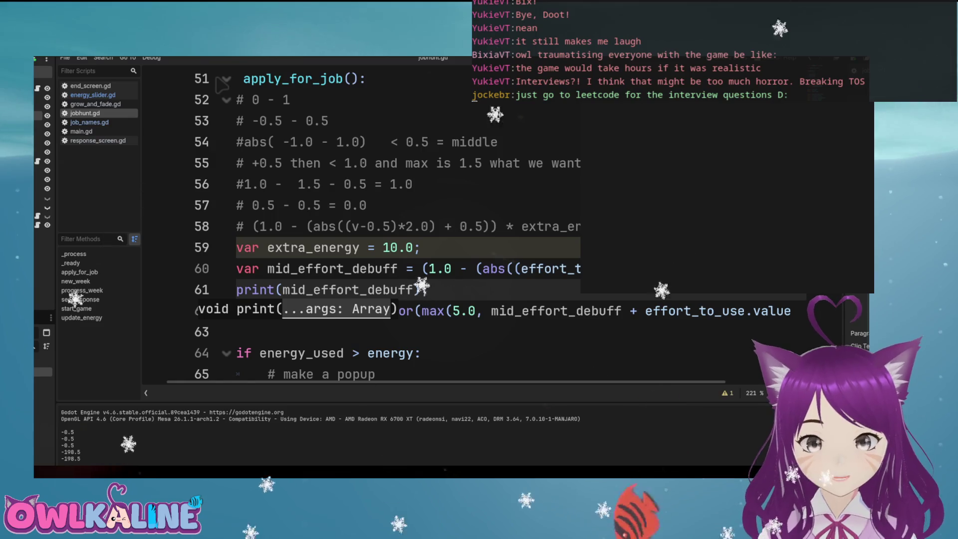
Run the game, apply for jobs at 0% and 100% effort, and view the week's responses
click(494, 268)
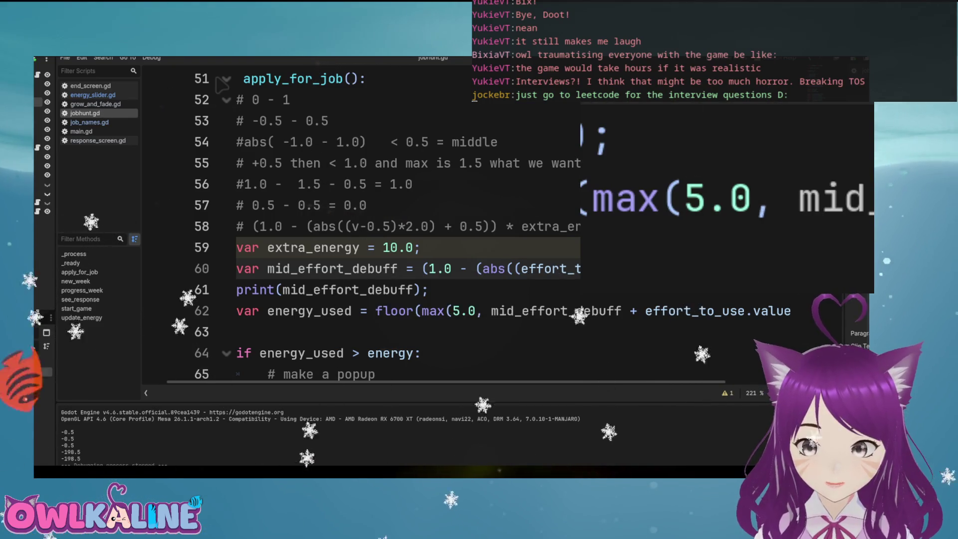
key(F5)
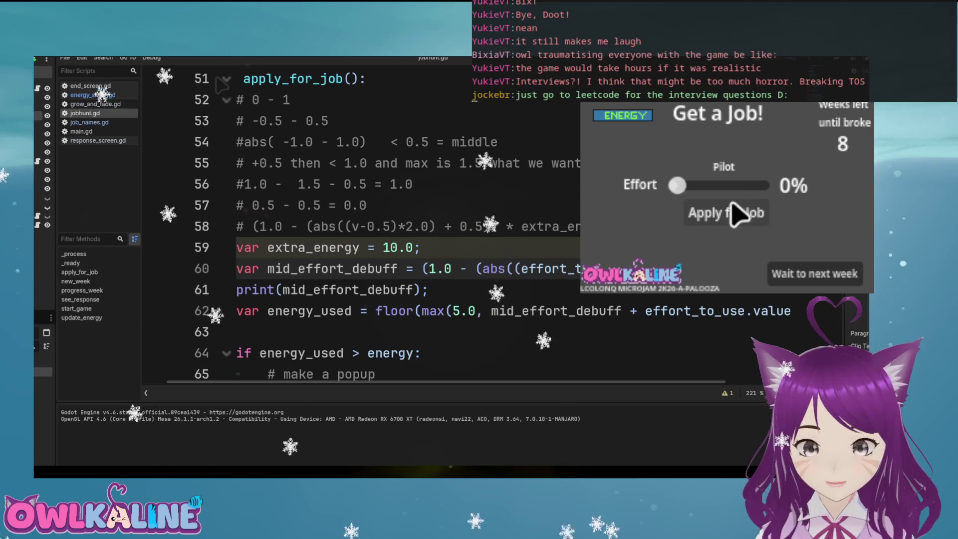
click(732, 207)
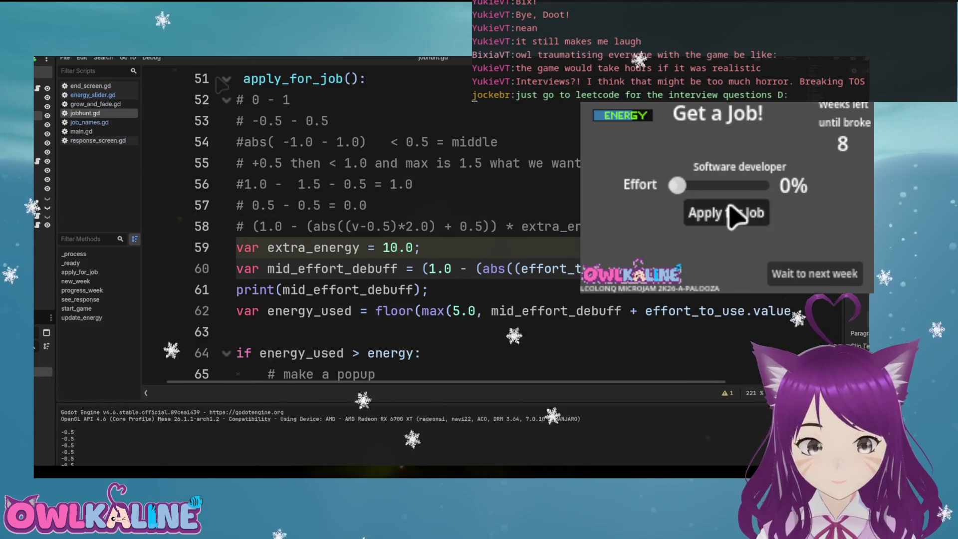
click(732, 215)
drag(677, 185, 764, 185)
click(736, 215)
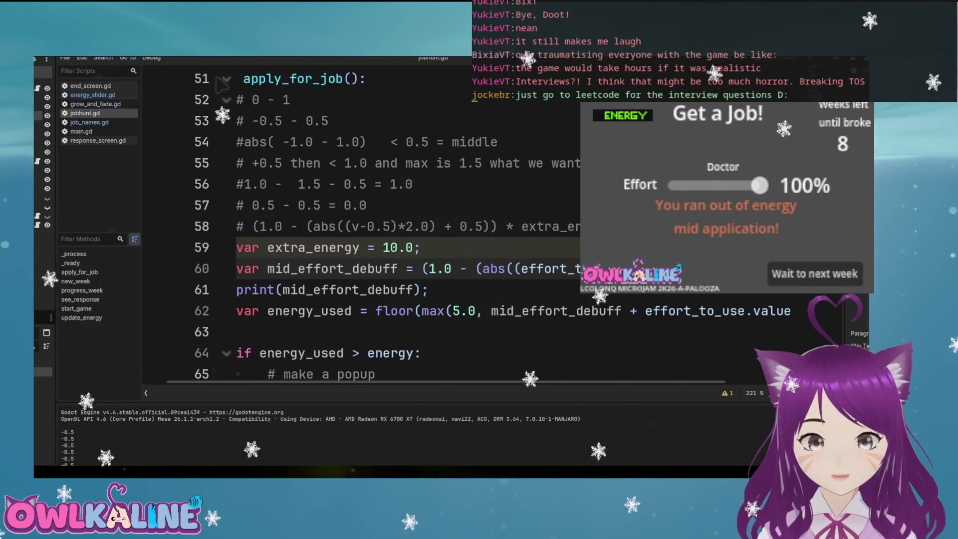
click(805, 279)
click(788, 265)
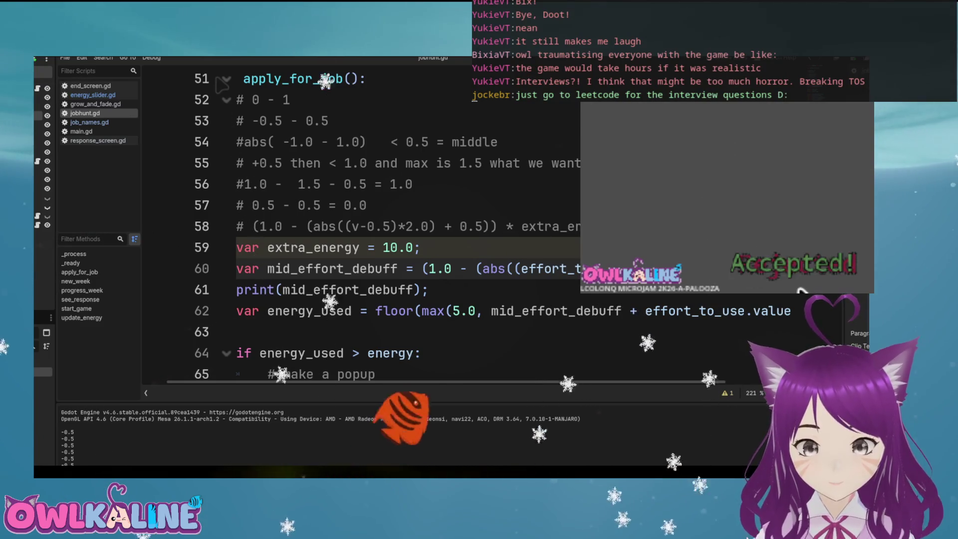
Restart the game and apply for jobs at roughly 43%, 57% and 26% effort
key(F5)
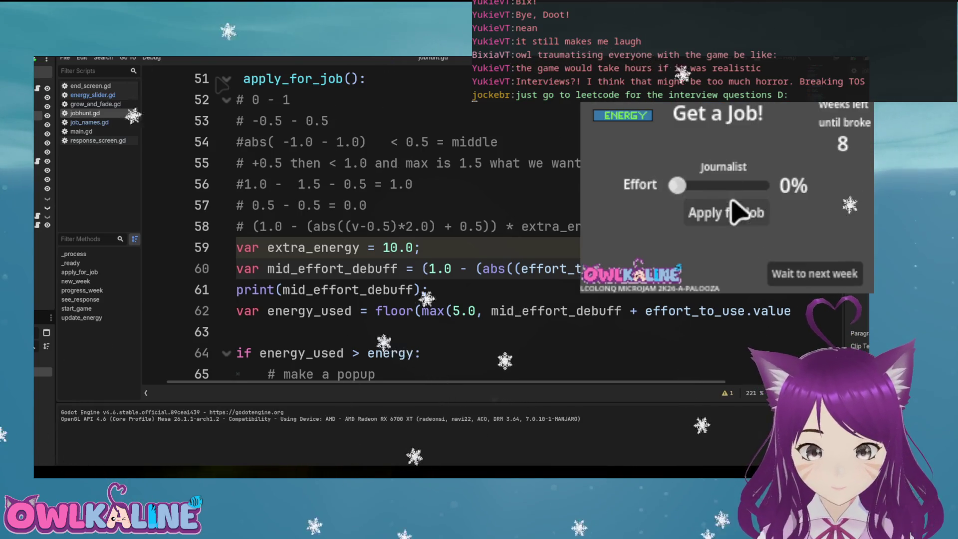
mouse_move(672, 185)
mouse_down()
mouse_move(744, 186)
mouse_move(698, 187)
mouse_up()
click(723, 213)
click(719, 215)
click(734, 215)
click(723, 186)
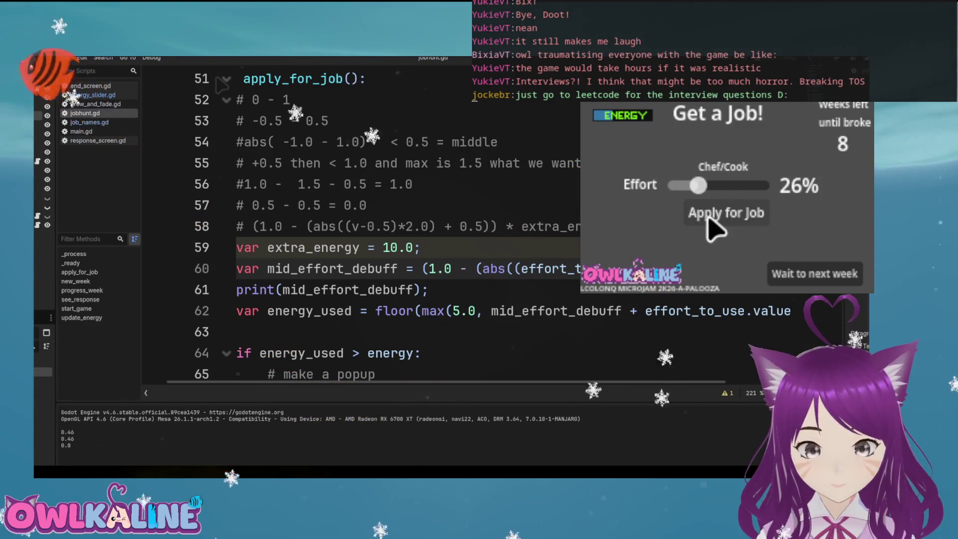
click(712, 220)
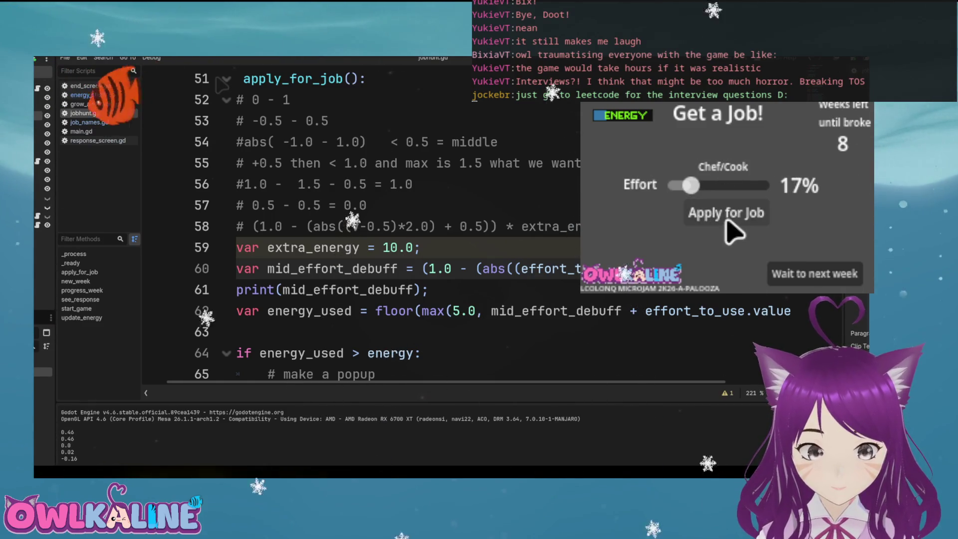
Apply for four jobs at about 5% effort, review the week's responses, then stop the game
drag(693, 185, 670, 180)
click(719, 220)
click(716, 217)
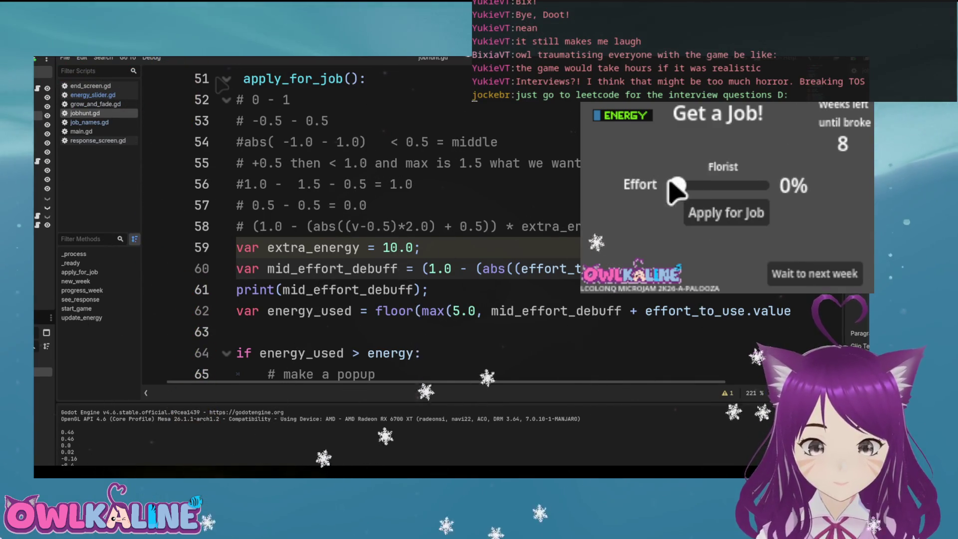
click(713, 218)
click(708, 219)
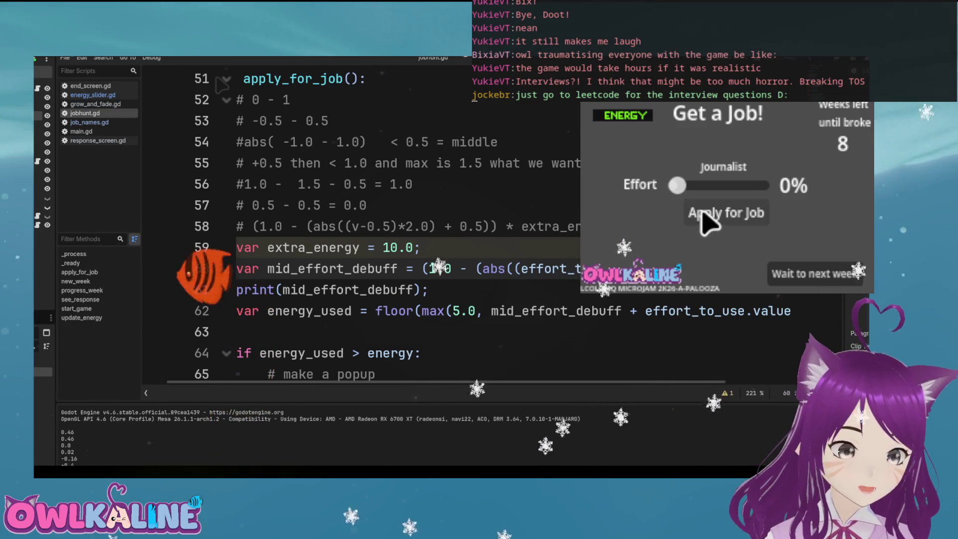
click(784, 267)
click(783, 252)
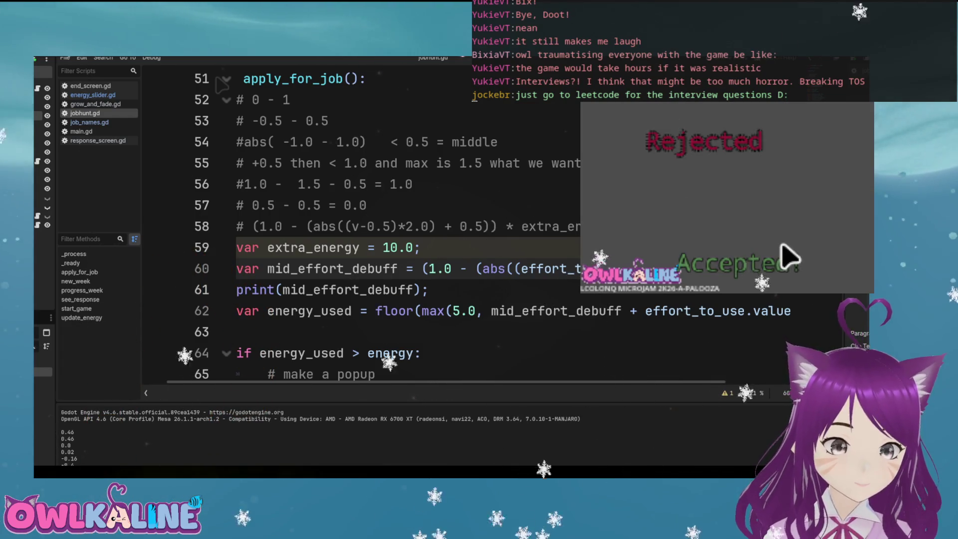
key(F8)
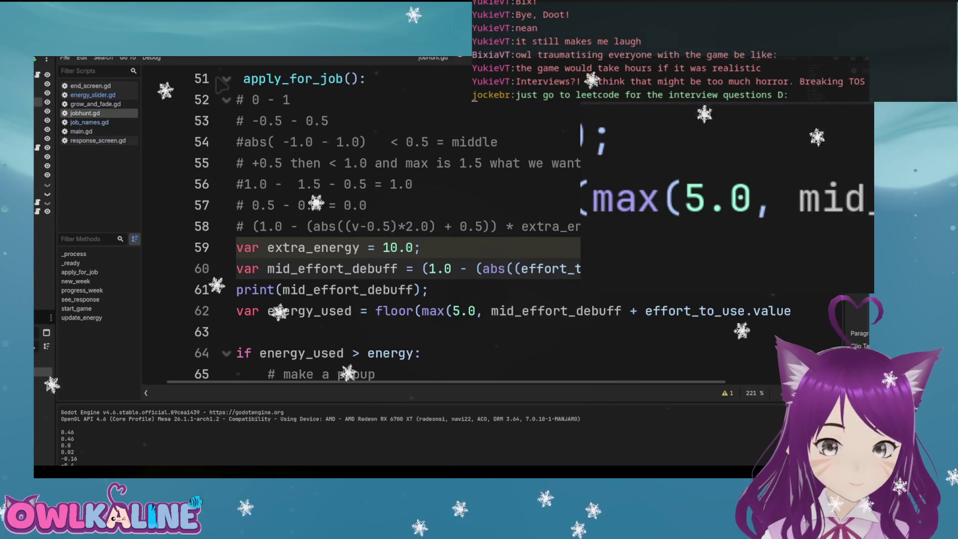
key(F5)
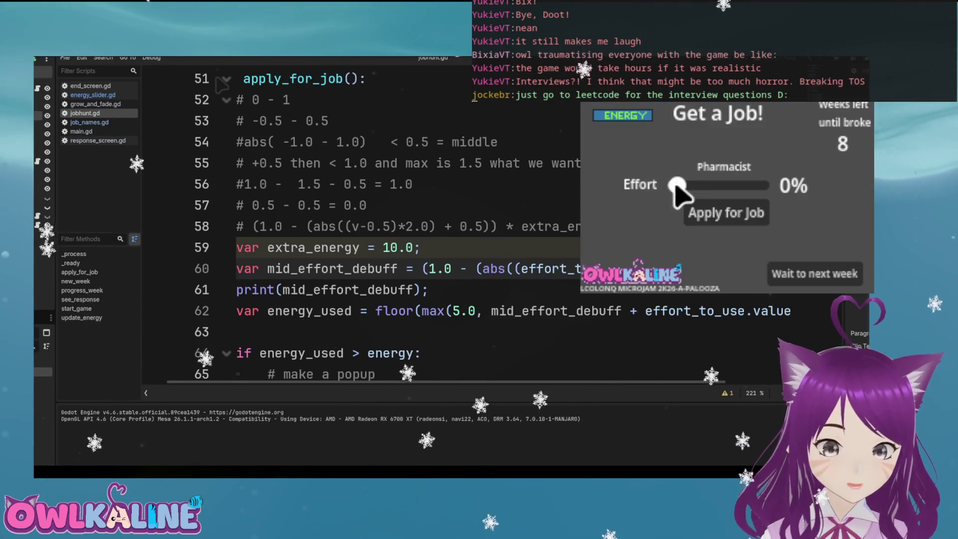
key(F8)
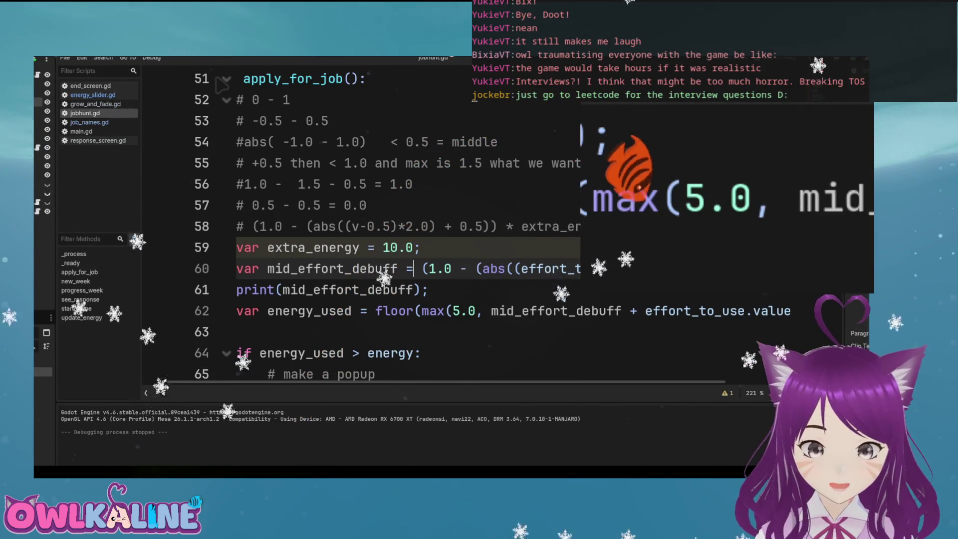
Wrap line 60's mid_effort_debuff expression in max(0.0, …) and relaunch the game to test
click(414, 269)
text(max(0)
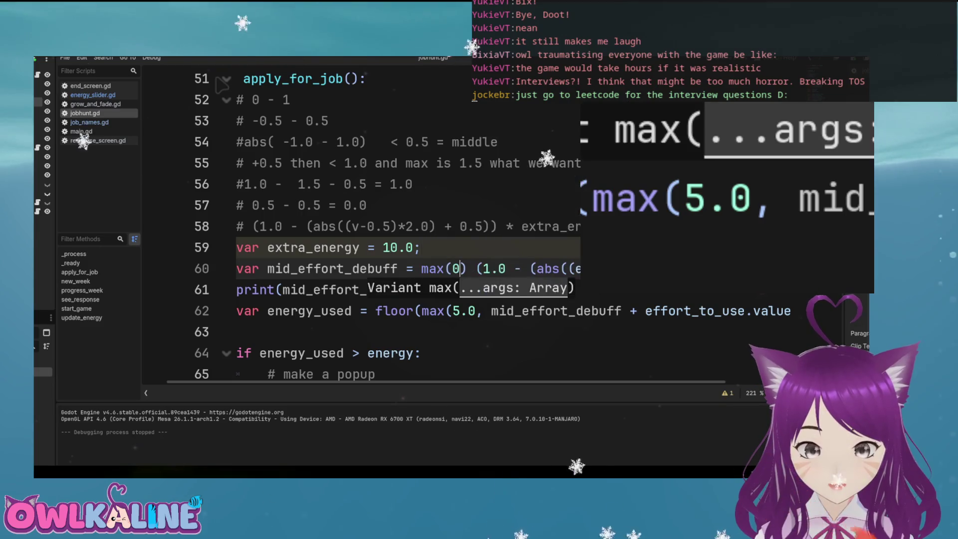
key(Delete)
key(Delete)
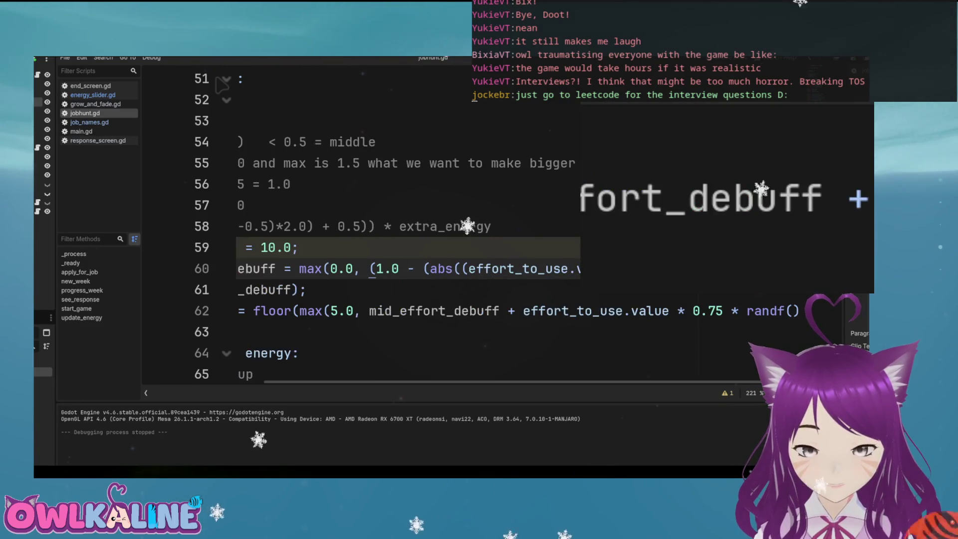
key(Home)
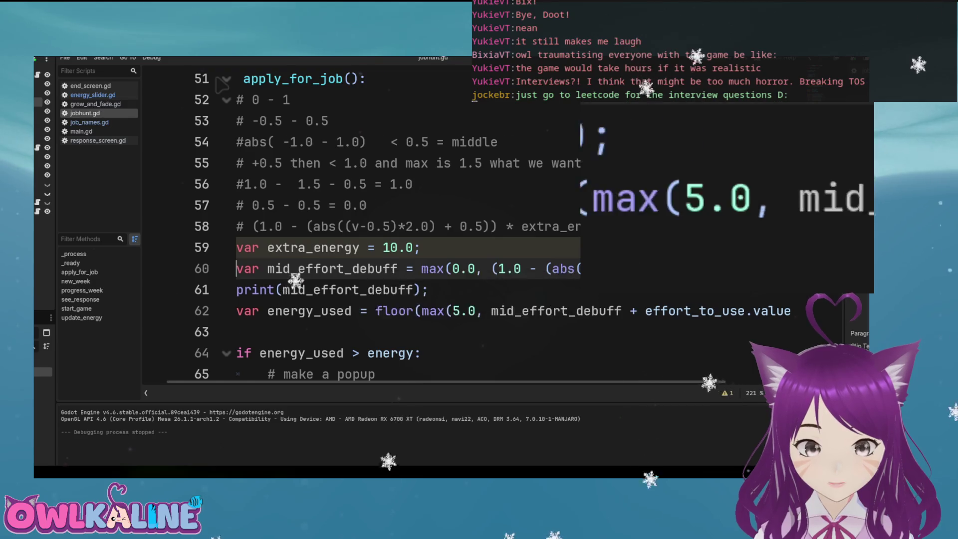
key(Home)
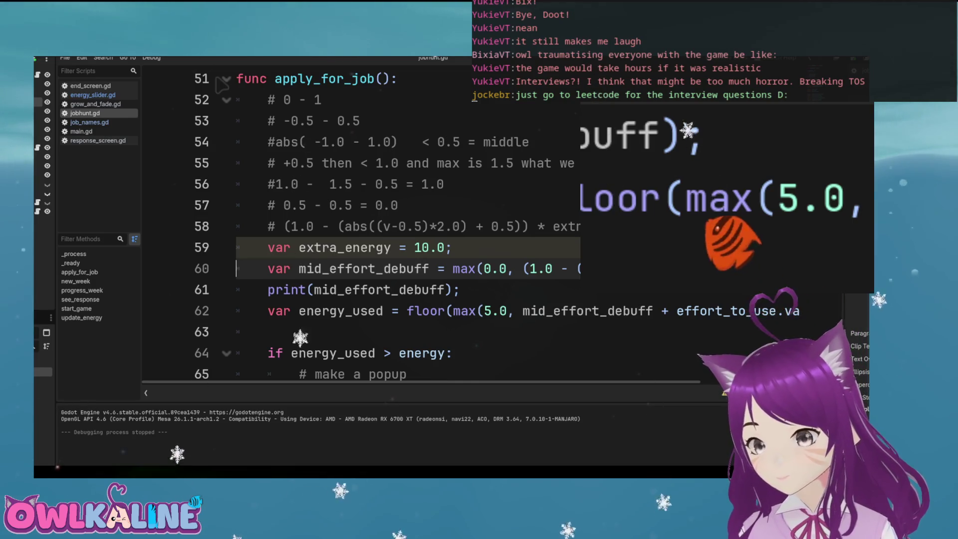
key(F5)
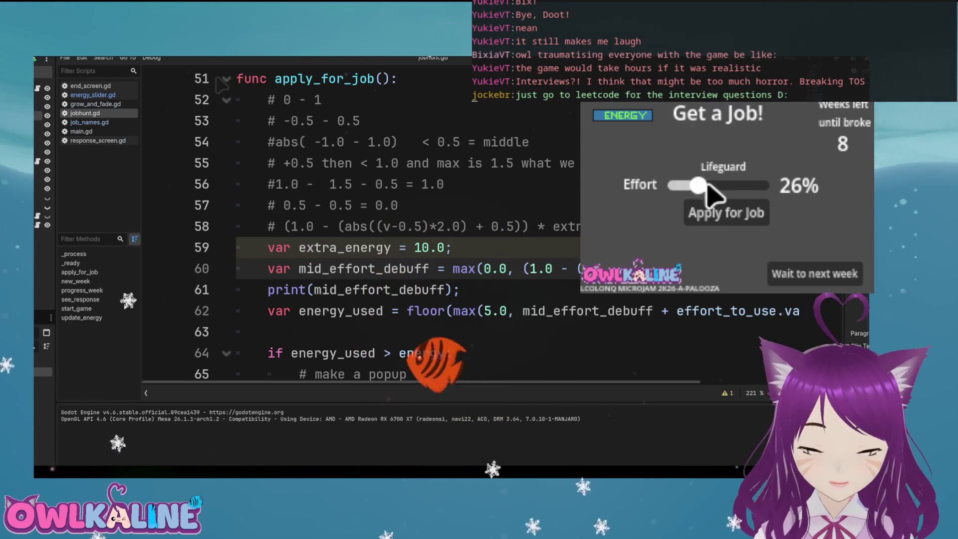
Apply for jobs at 49%, 67%, 36% and 17% effort, logging debuffs 0.46, 0.16, 0.22, 0.0
click(733, 216)
click(732, 215)
click(733, 216)
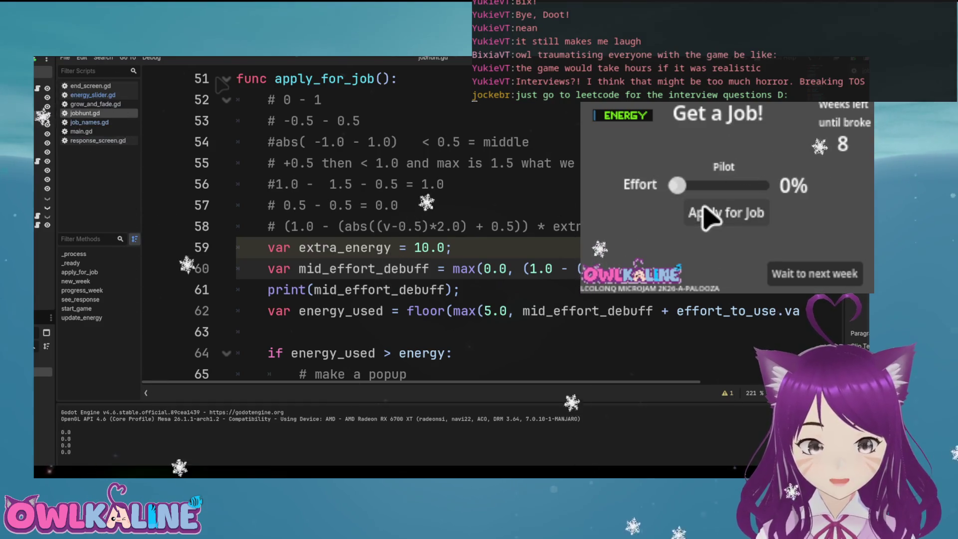
click(736, 216)
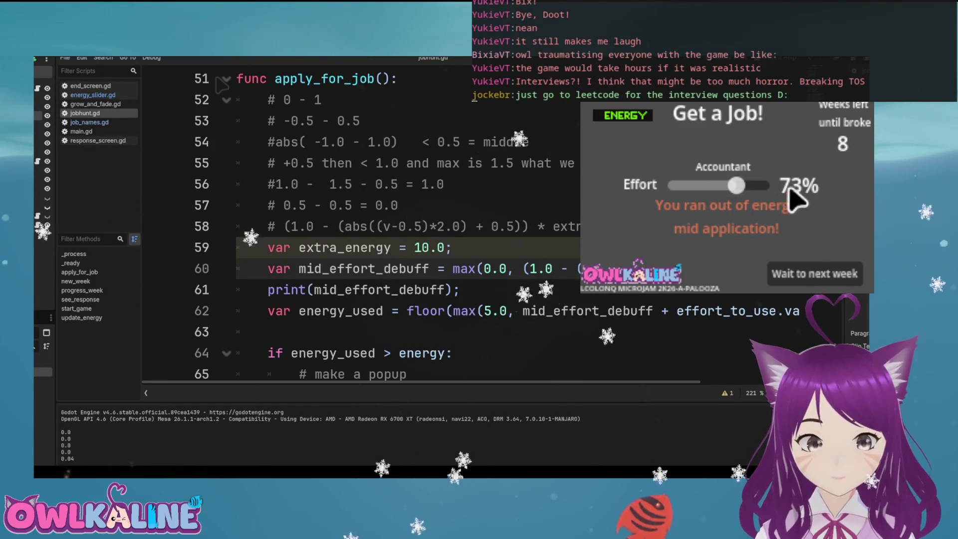
key(F5)
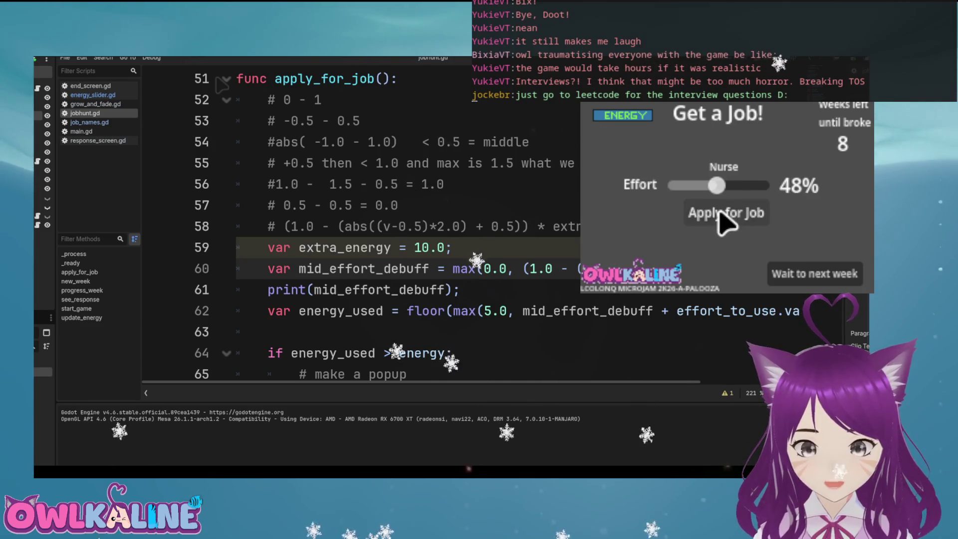
drag(732, 190, 735, 188)
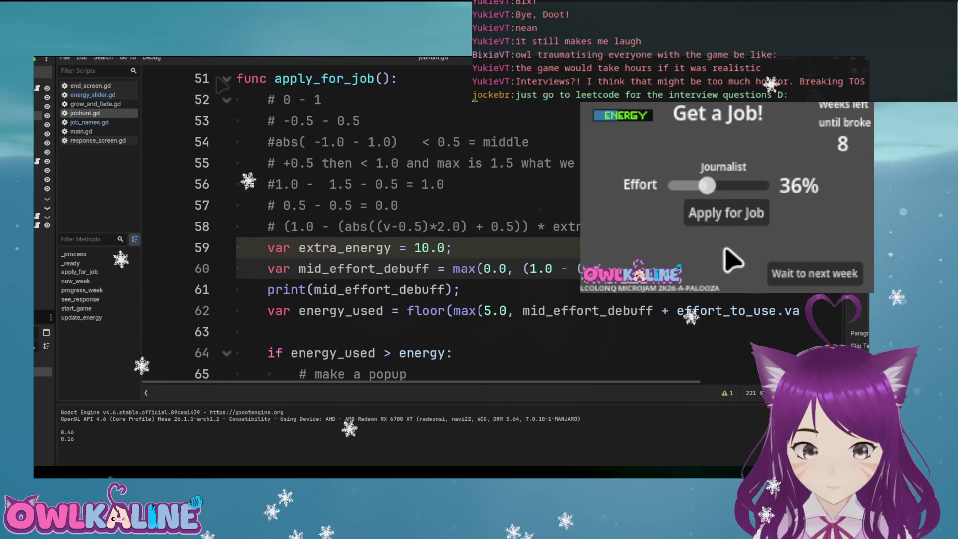
click(727, 218)
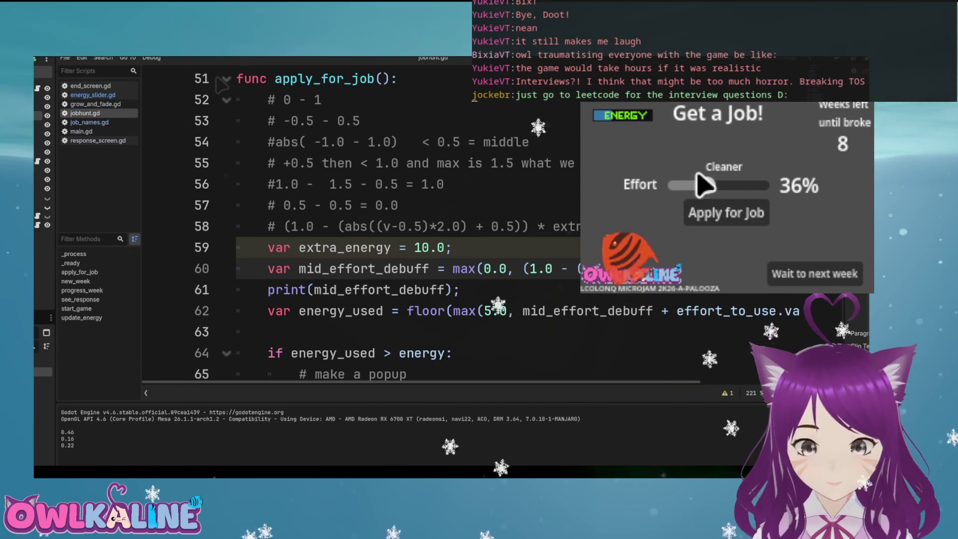
drag(705, 185, 691, 186)
click(712, 220)
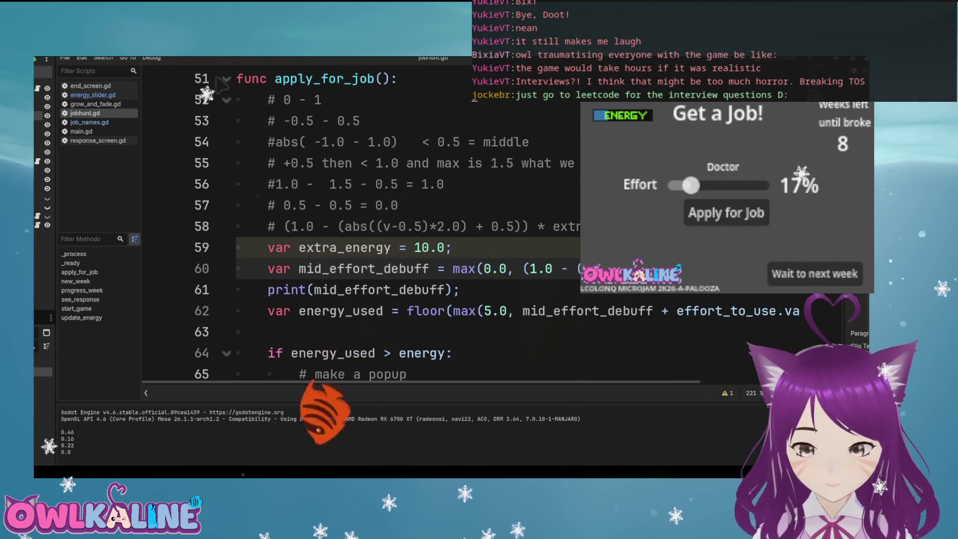
Stop the game, read the energy_used and mid_effort_debuff lines, and relaunch the game
key(F8)
scroll(218, 79, down, 1)
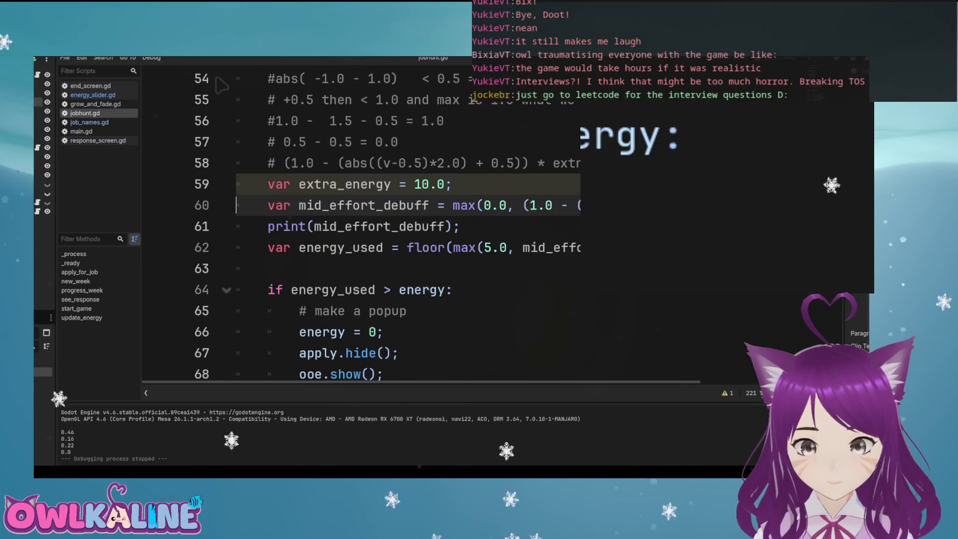
scroll(218, 79, right, 5)
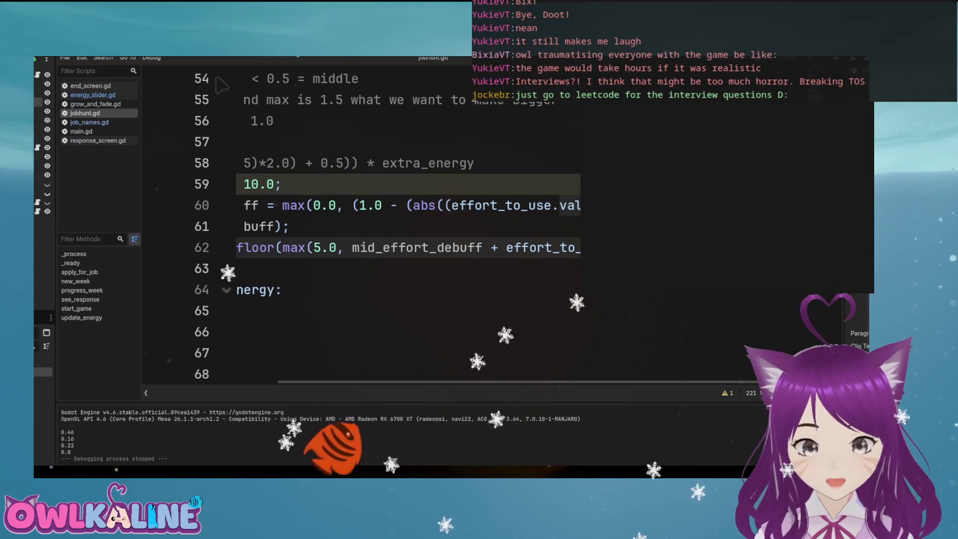
double_click(416, 248)
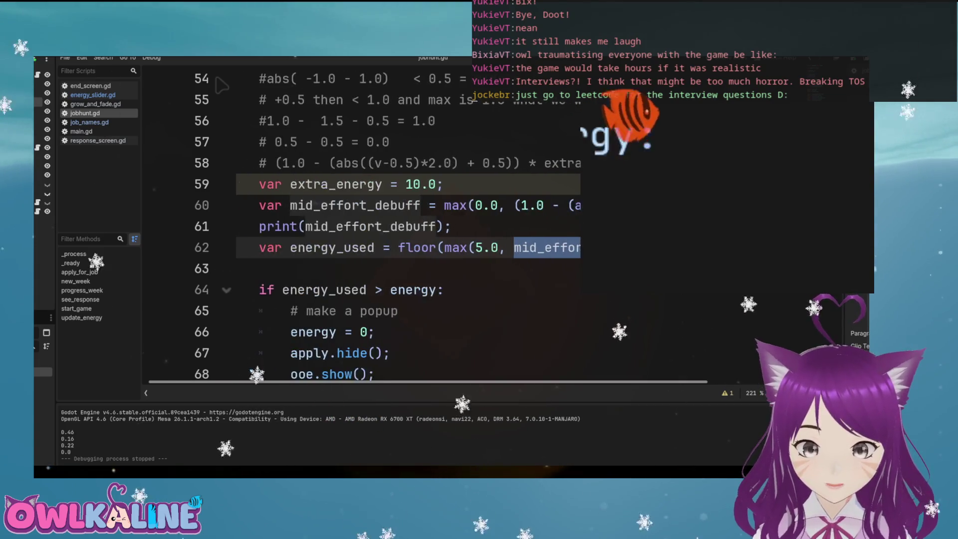
click(409, 206)
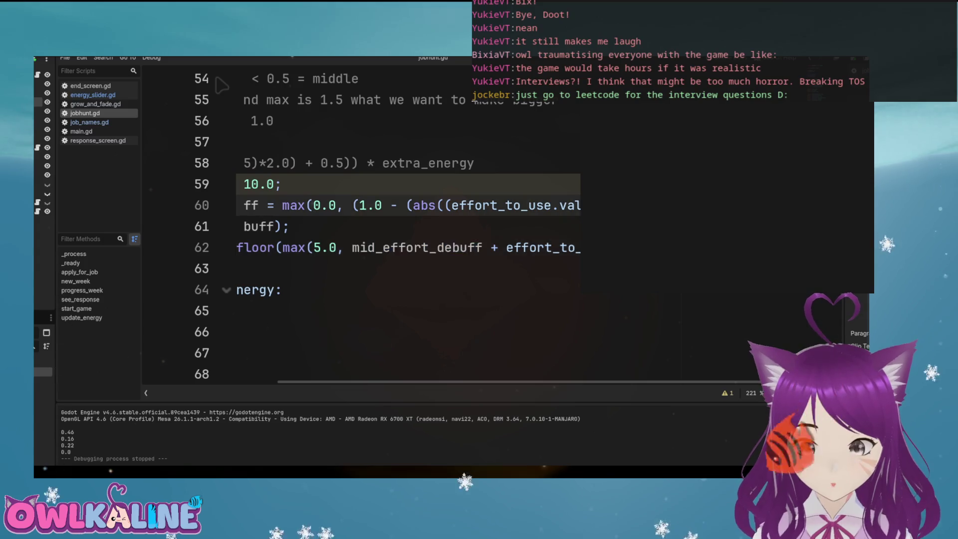
scroll(574, 204, right, 2)
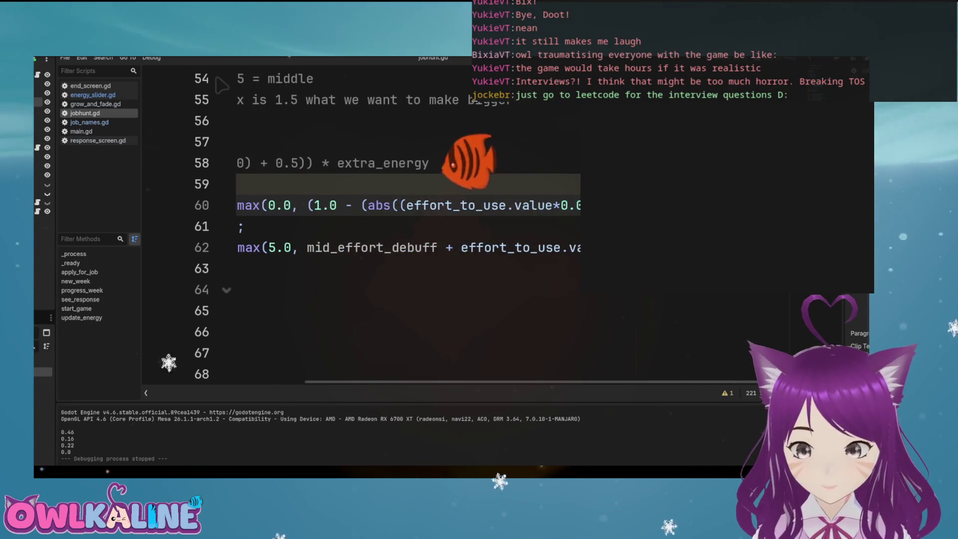
scroll(204, 331, left, 10)
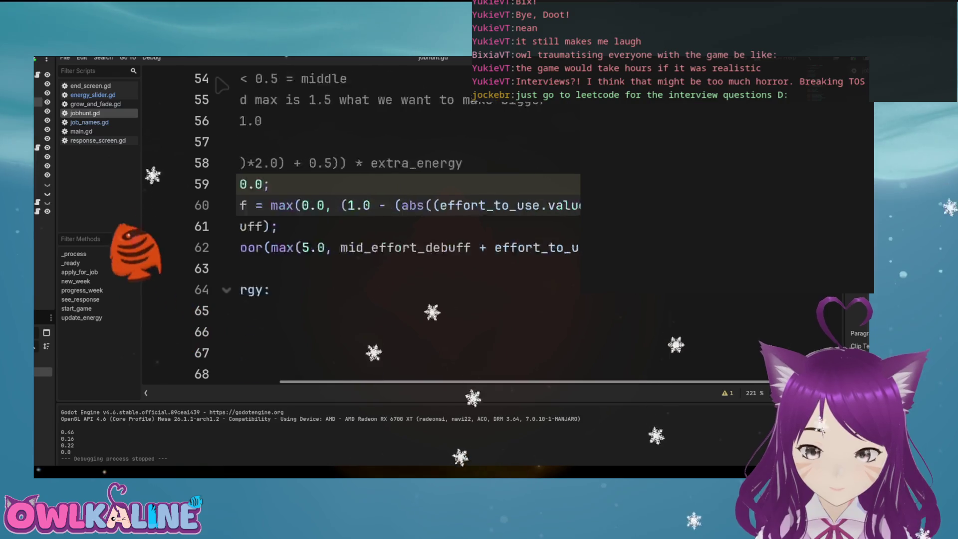
key(F5)
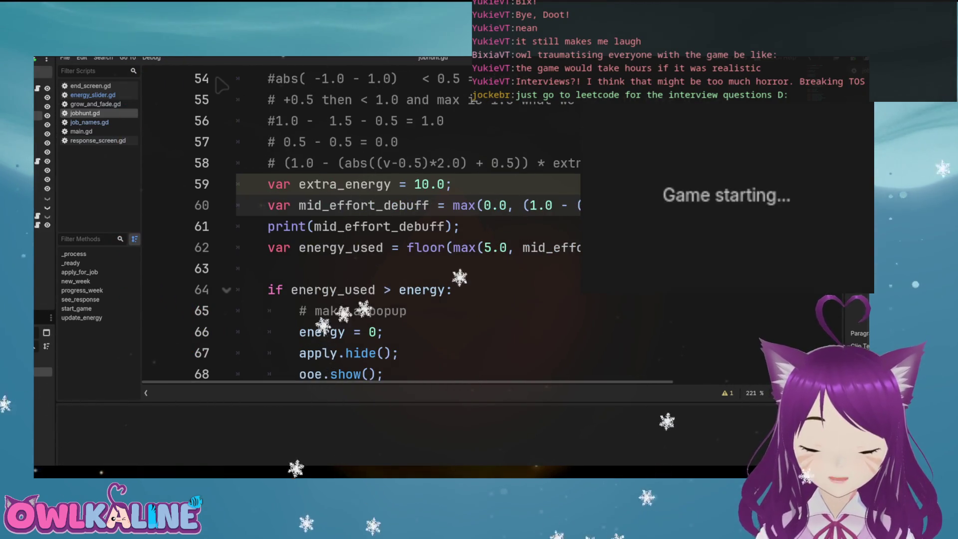
Apply for jobs at about 49% and 51% effort, then stop the game
drag(697, 186, 719, 185)
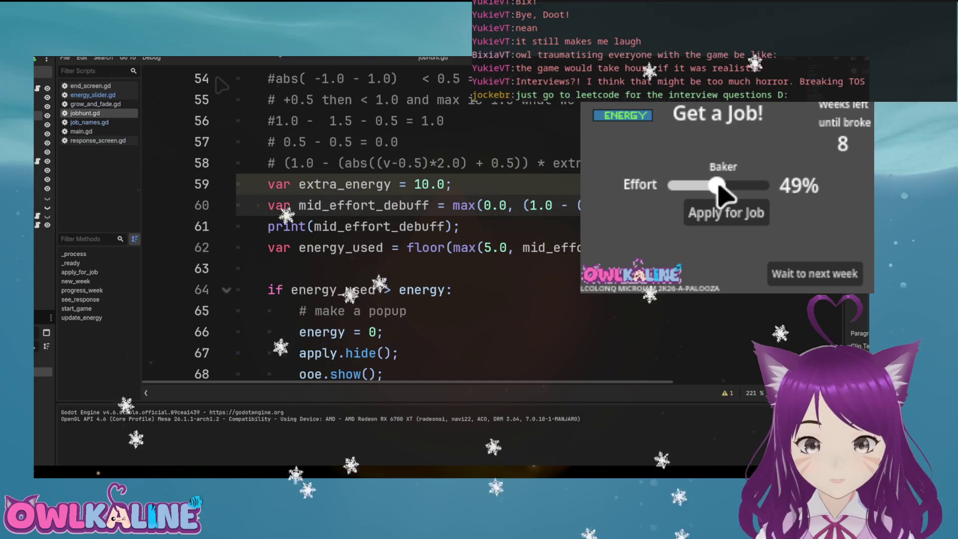
click(738, 215)
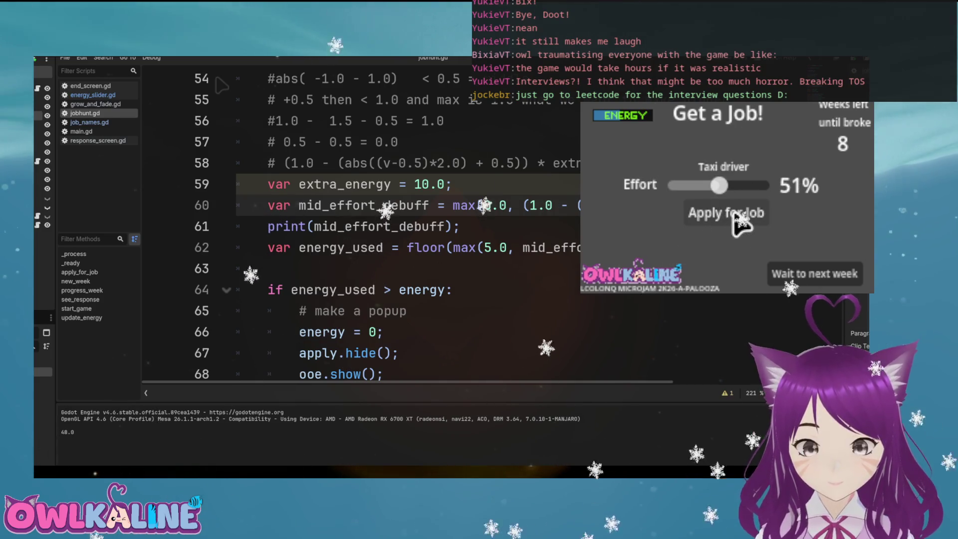
click(733, 215)
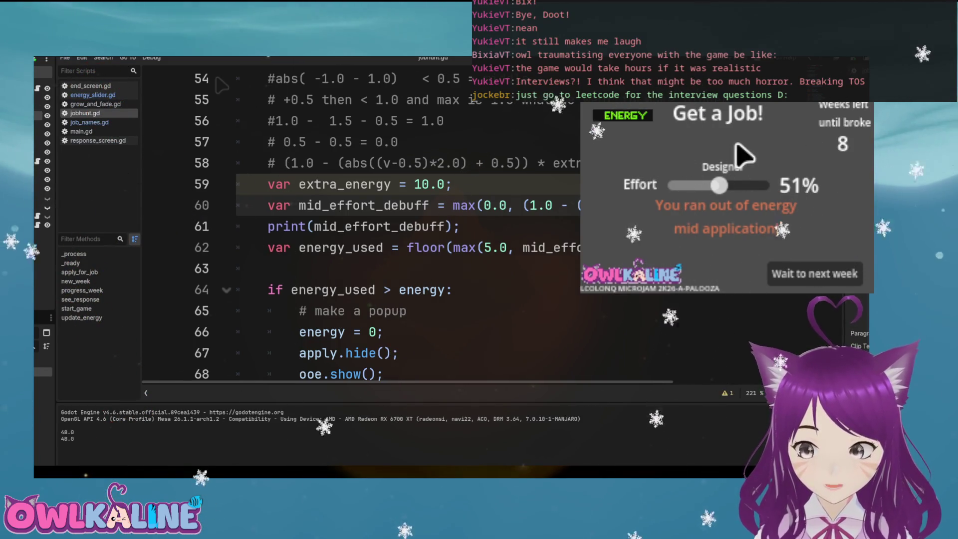
key(F8)
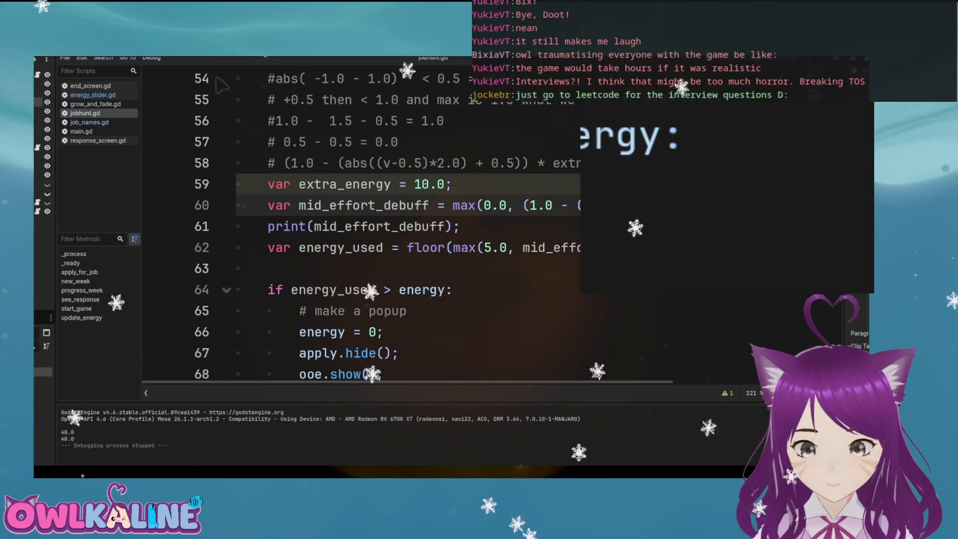
Review the extra_energy value 10.0 on line 59 and the line 60 debuff formula
scroll(217, 79, right, 5)
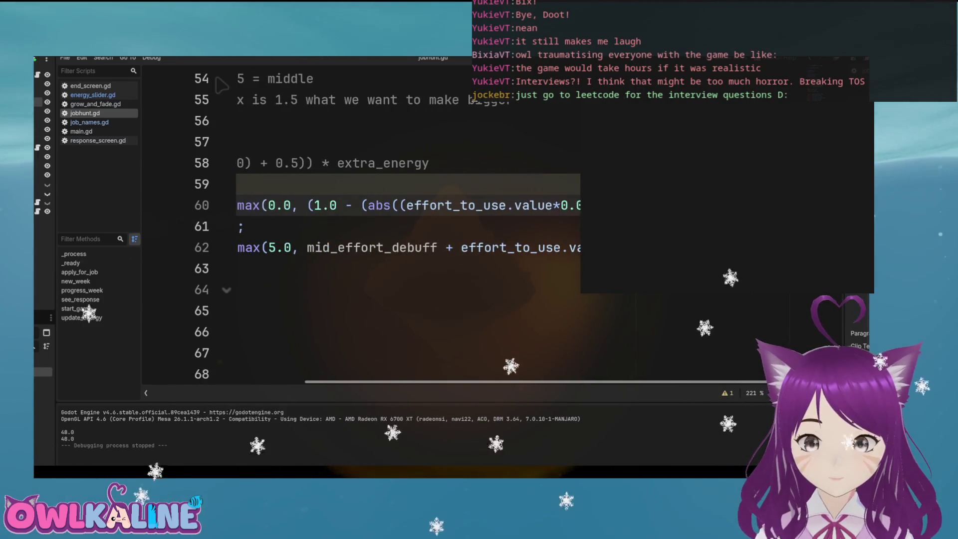
scroll(221, 86, left, 5)
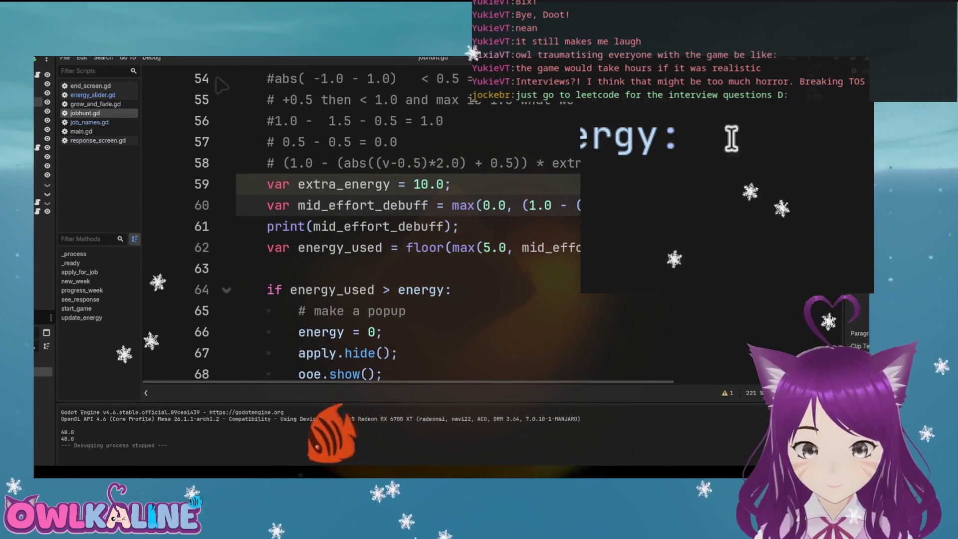
click(421, 185)
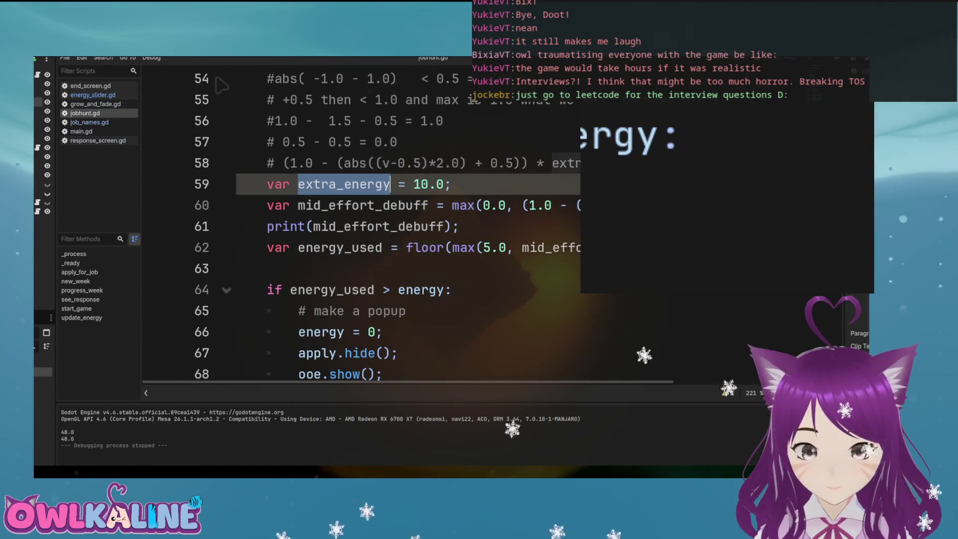
scroll(222, 86, right, 3)
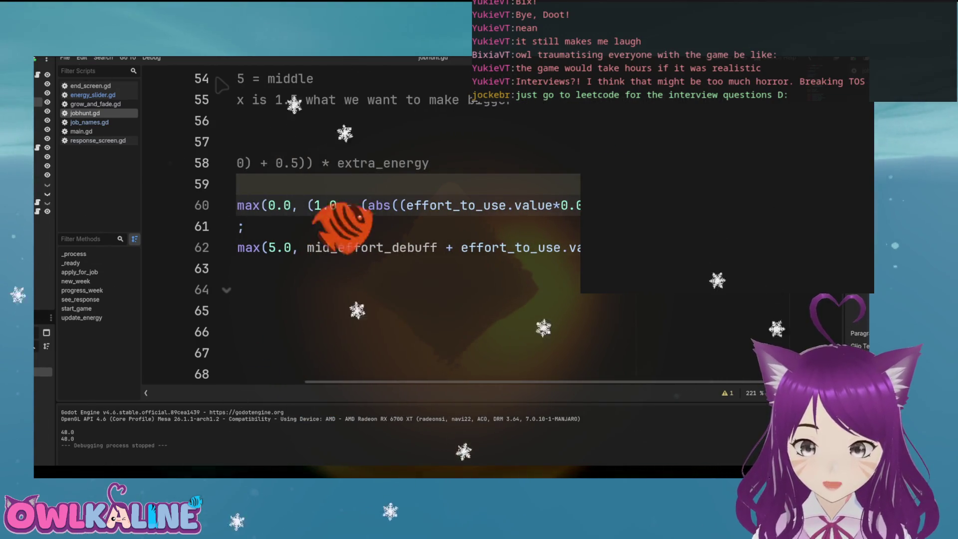
scroll(222, 86, left, 1)
scroll(222, 85, right, 3)
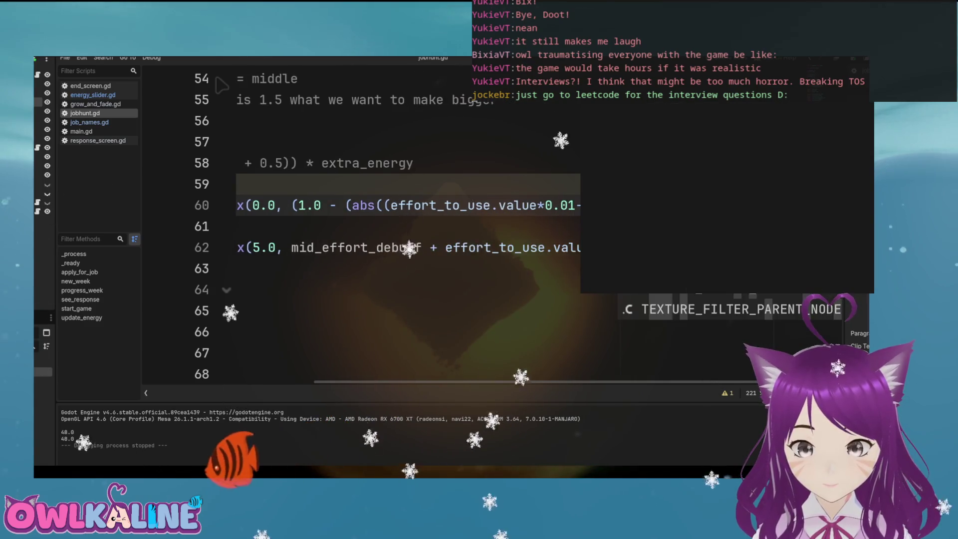
scroll(222, 86, left, 5)
key(Down)
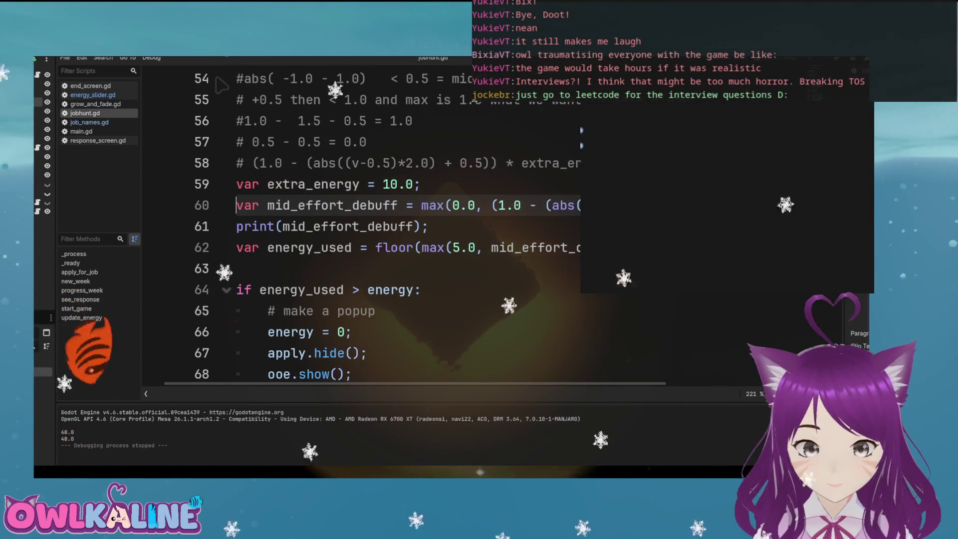
scroll(222, 86, left, 1)
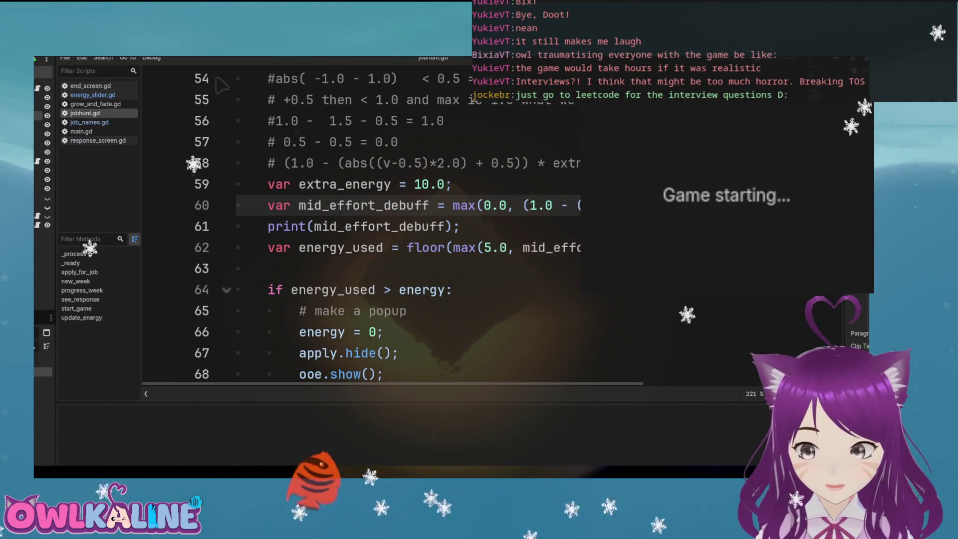
Apply for jobs at about half, 24% and 63% effort, then stop the game
mouse_move(677, 186)
mouse_down()
mouse_move(710, 197)
mouse_move(722, 215)
mouse_move(731, 188)
mouse_move(719, 199)
mouse_up()
click(724, 212)
click(697, 186)
click(723, 213)
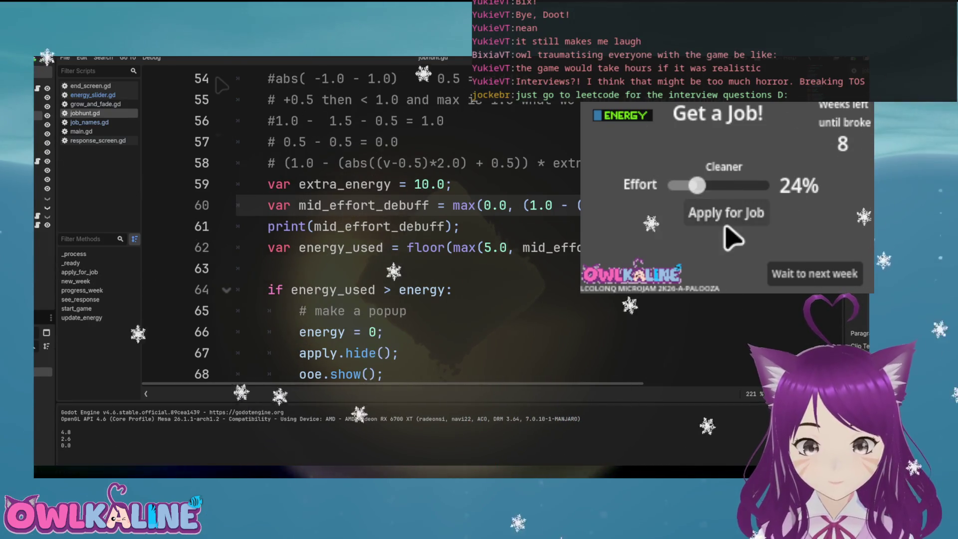
drag(697, 186, 729, 185)
click(741, 215)
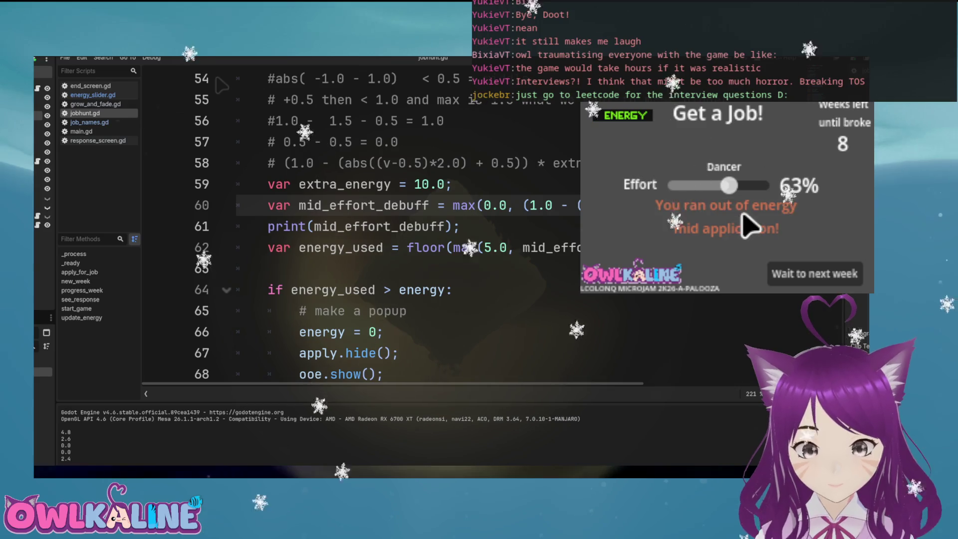
key(F8)
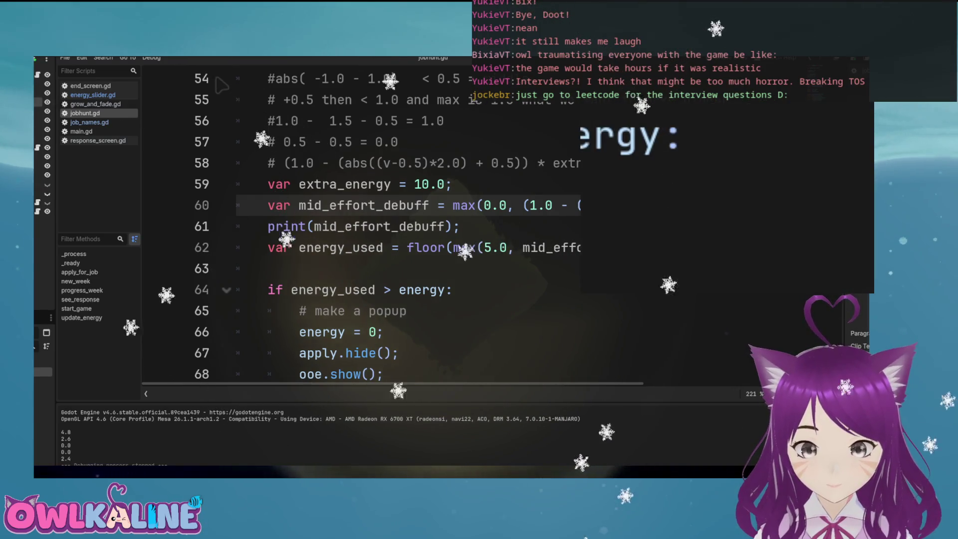
Test extra_energy 20.0 with three applications at 53% effort and one lower, then stop
key(Up)
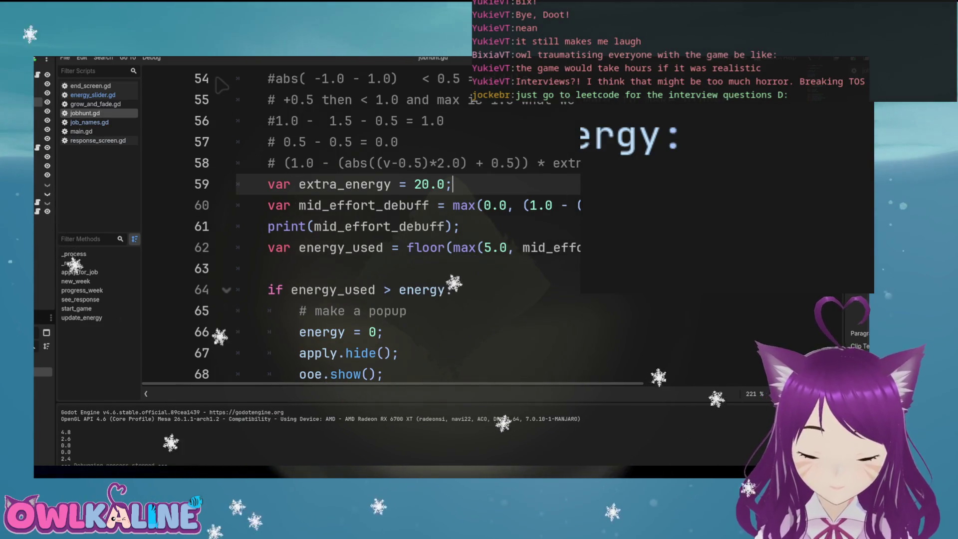
key(F5)
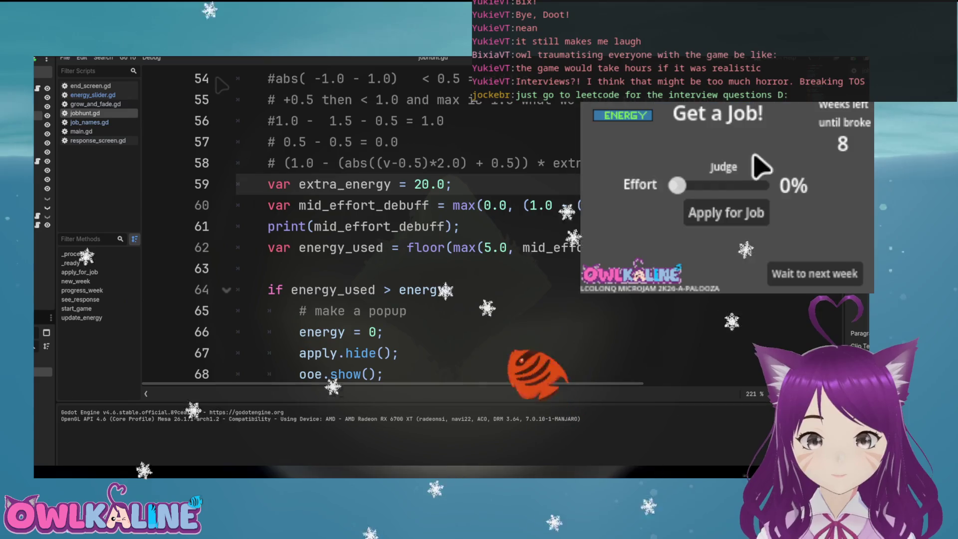
click(720, 186)
click(720, 219)
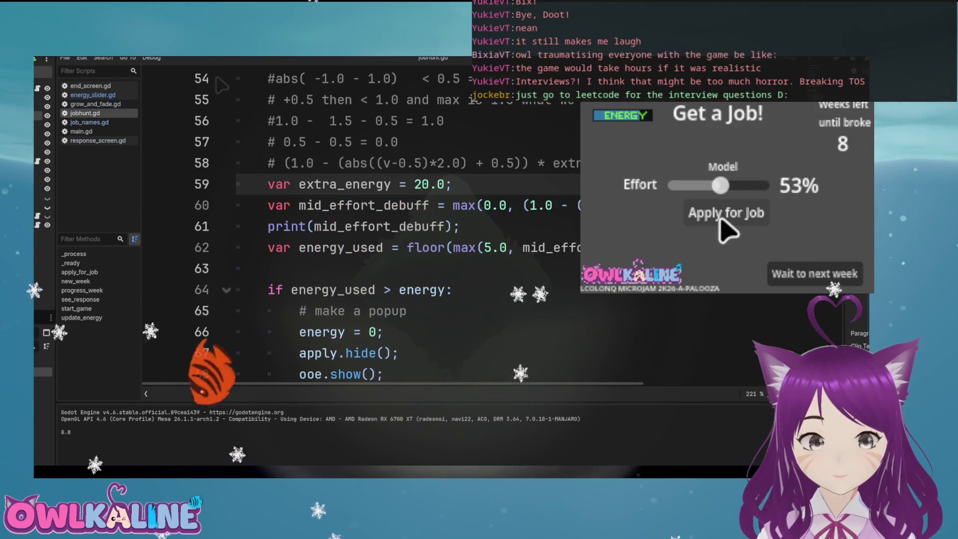
click(720, 220)
click(721, 220)
click(709, 185)
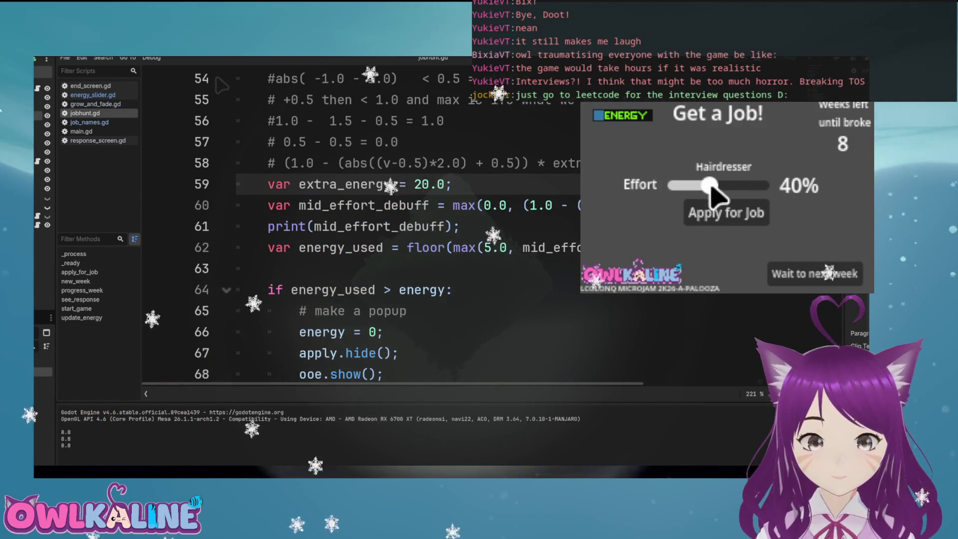
click(721, 213)
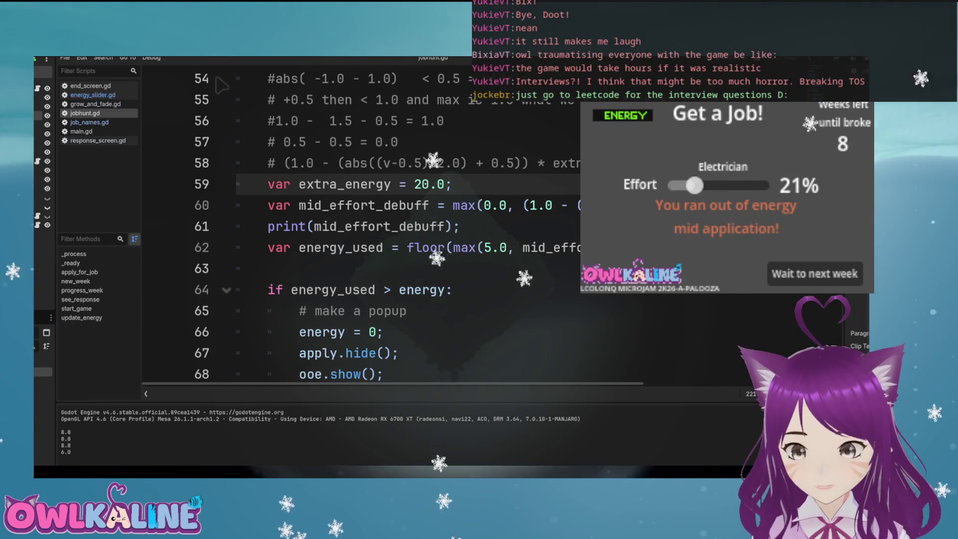
key(F8)
Delete the print(mid_effort_debuff) debug line from jobhunt.gd
scroll(349, 224, down, 2)
scroll(349, 225, up, 3)
drag(459, 289, 322, 290)
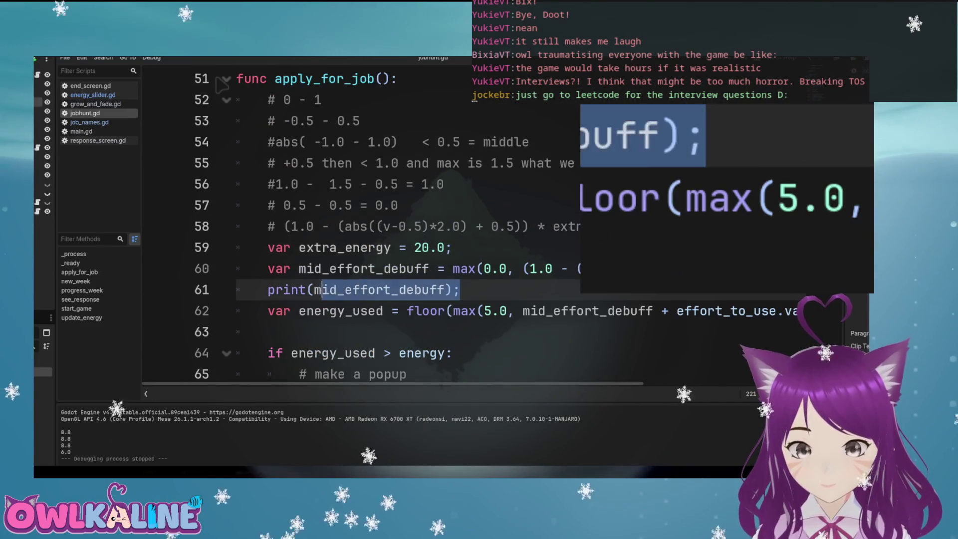
drag(460, 289, 236, 289)
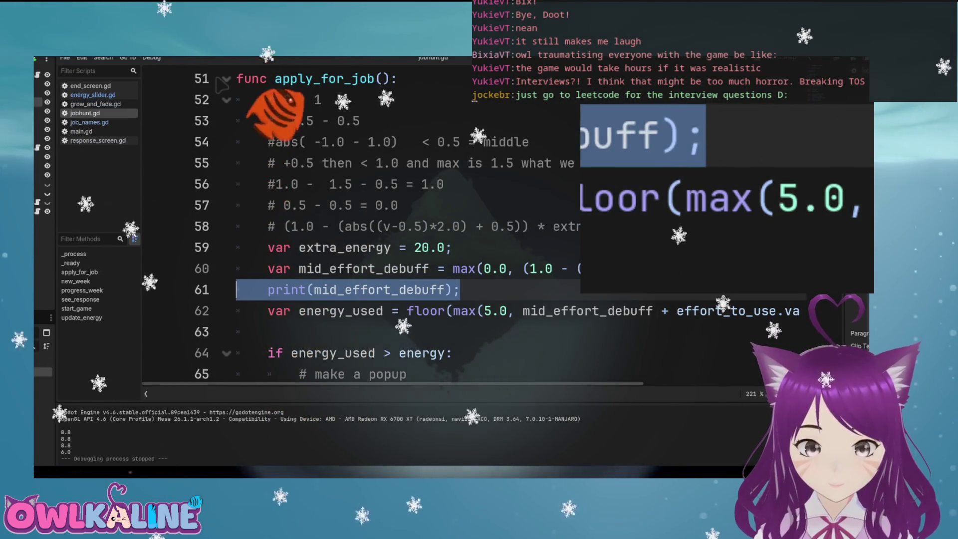
key(BackSpace)
key(BackSpace)
key(Home)
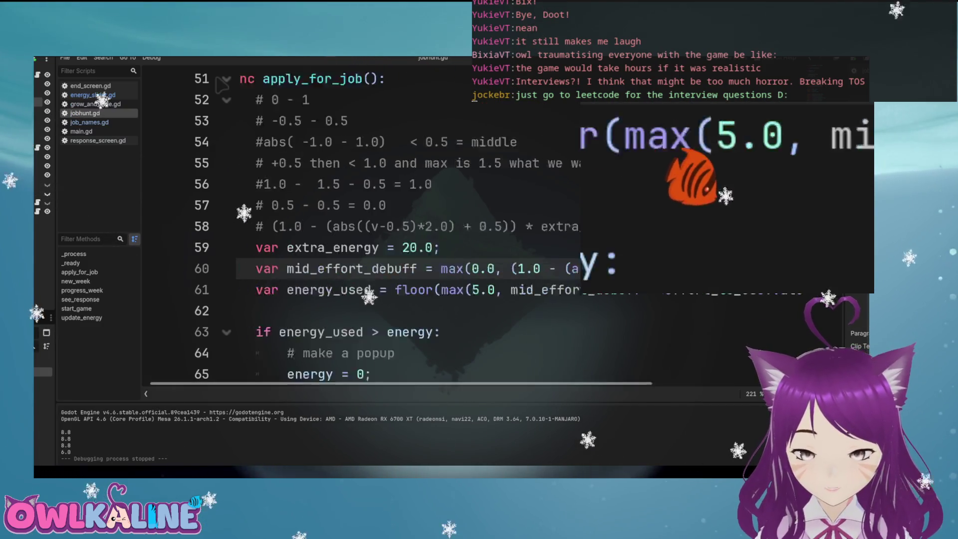
scroll(676, 142, down, 5)
scroll(712, 127, up, 1)
scroll(652, 156, down, 4)
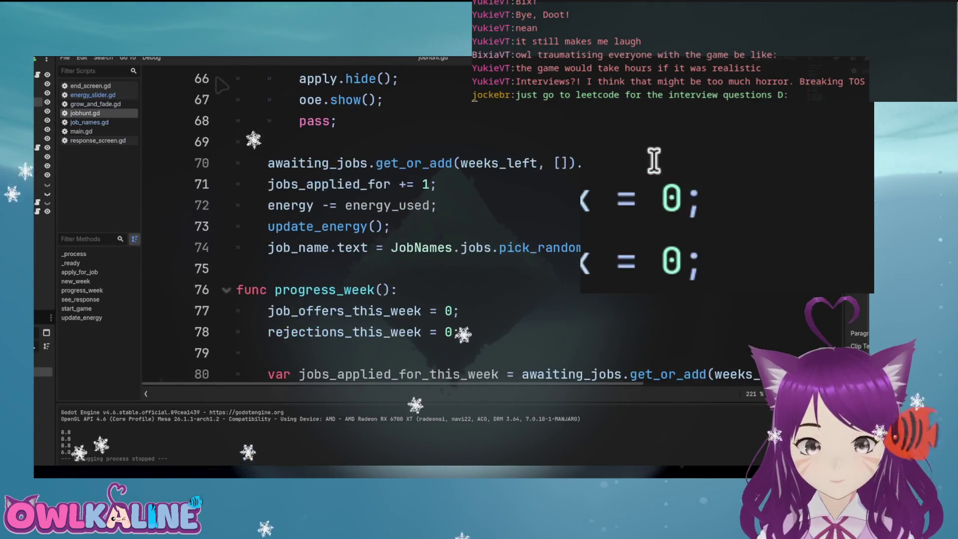
scroll(607, 158, down, 1)
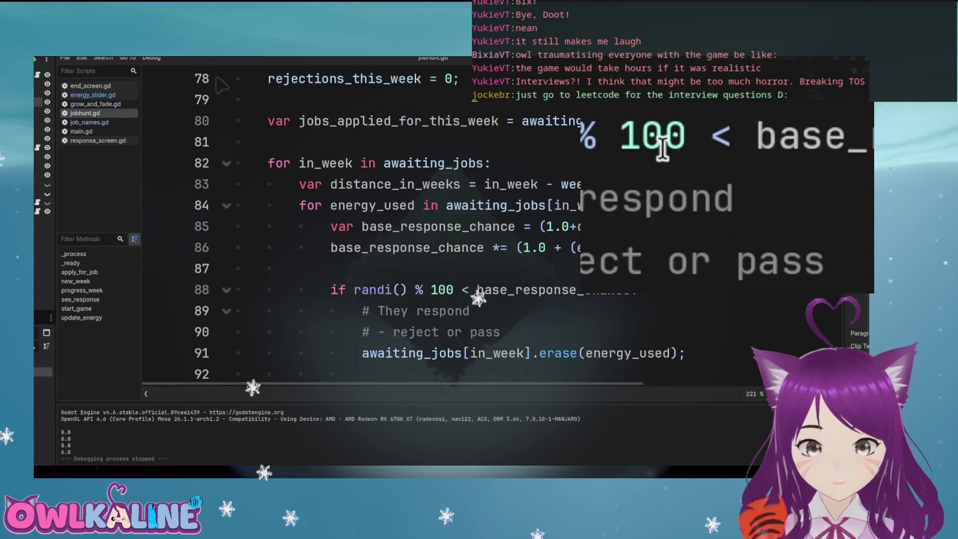
click(358, 226)
click(554, 205)
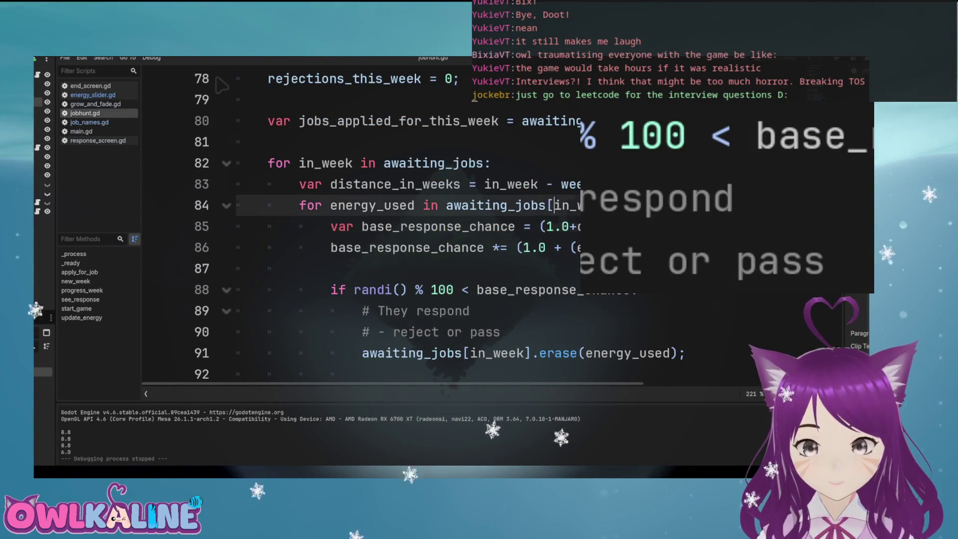
click(577, 247)
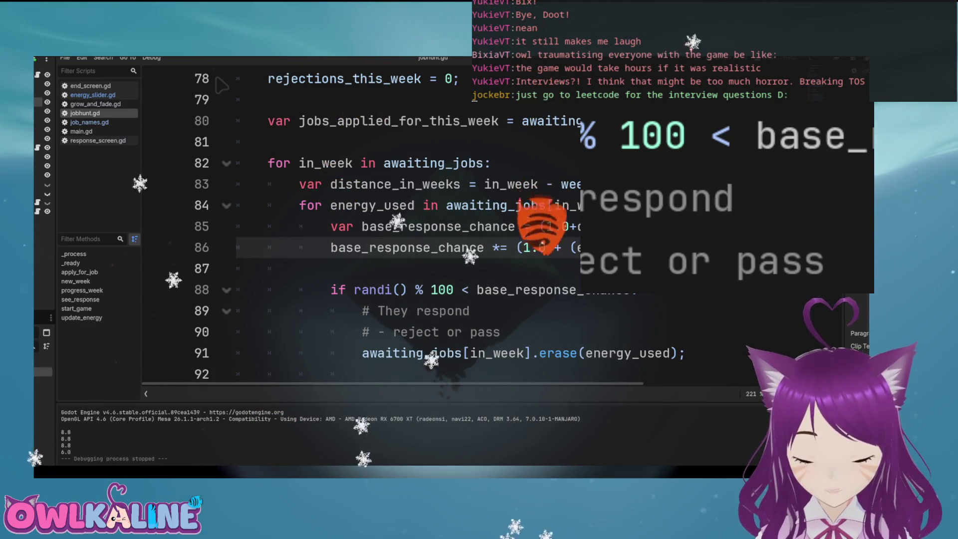
click(579, 226)
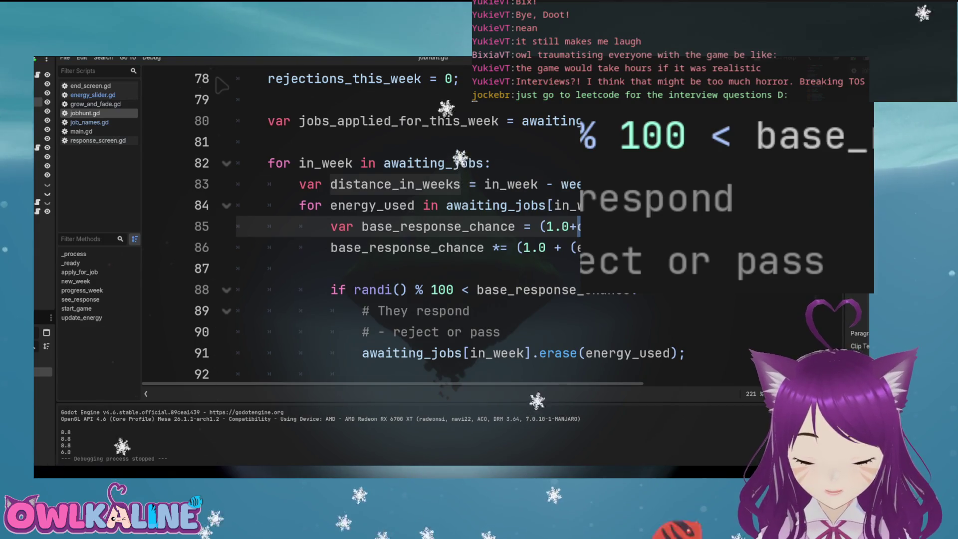
drag(581, 227, 508, 226)
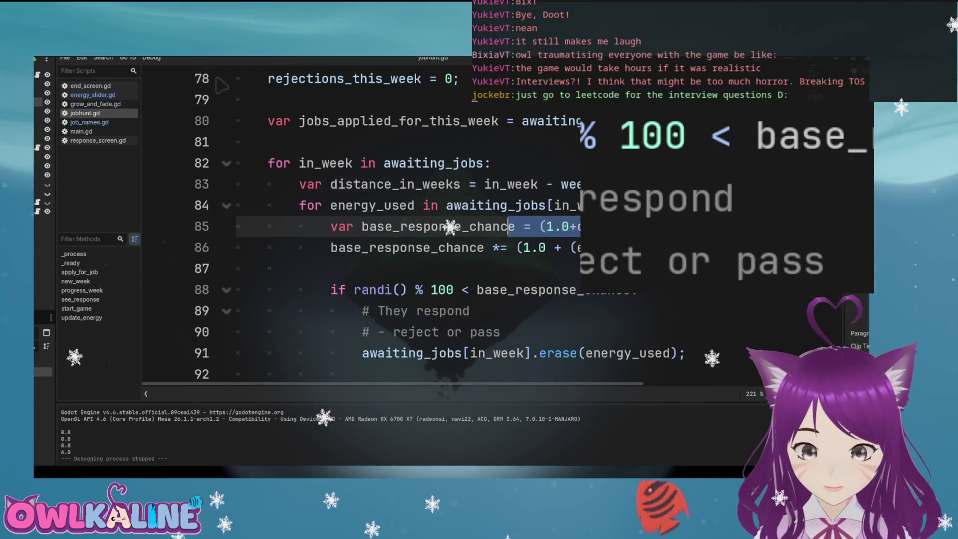
click(507, 247)
double_click(407, 248)
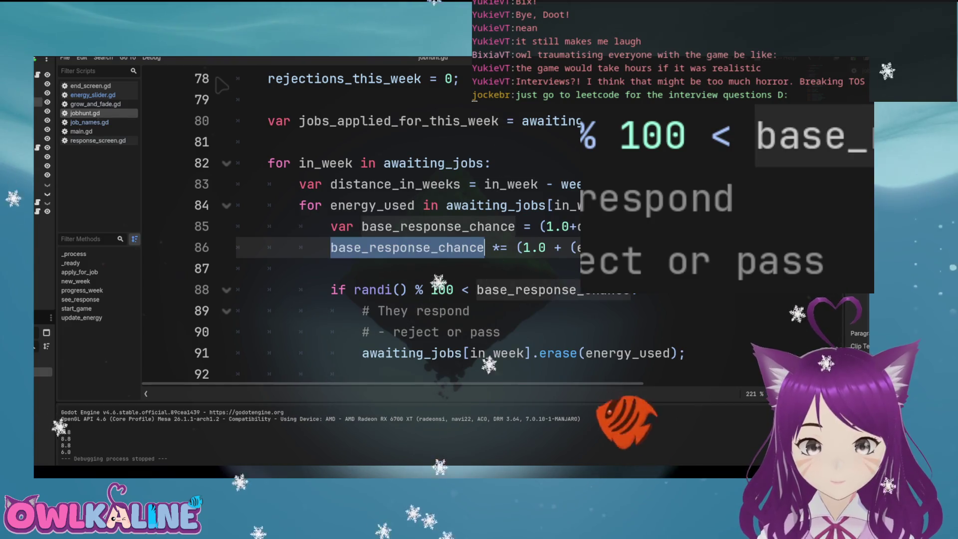
click(499, 247)
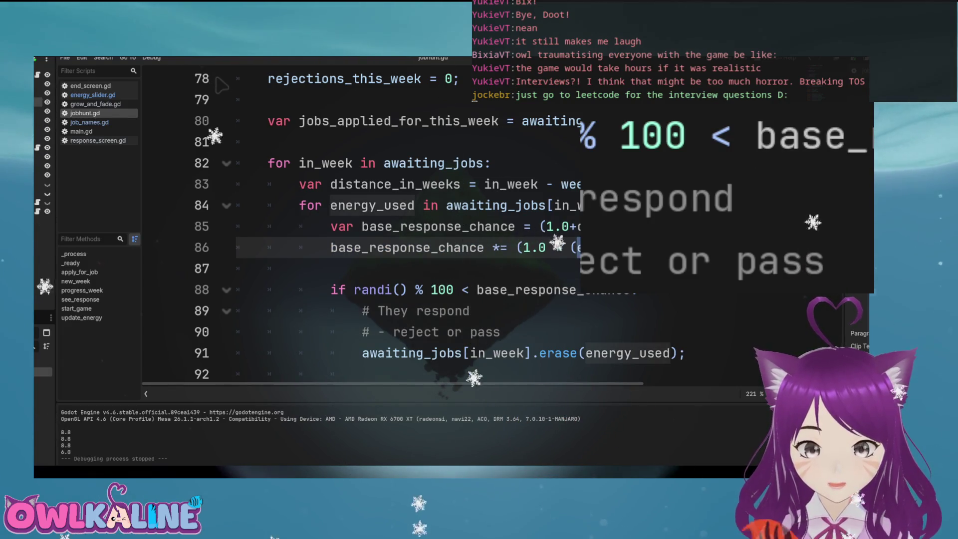
scroll(218, 80, down, 1)
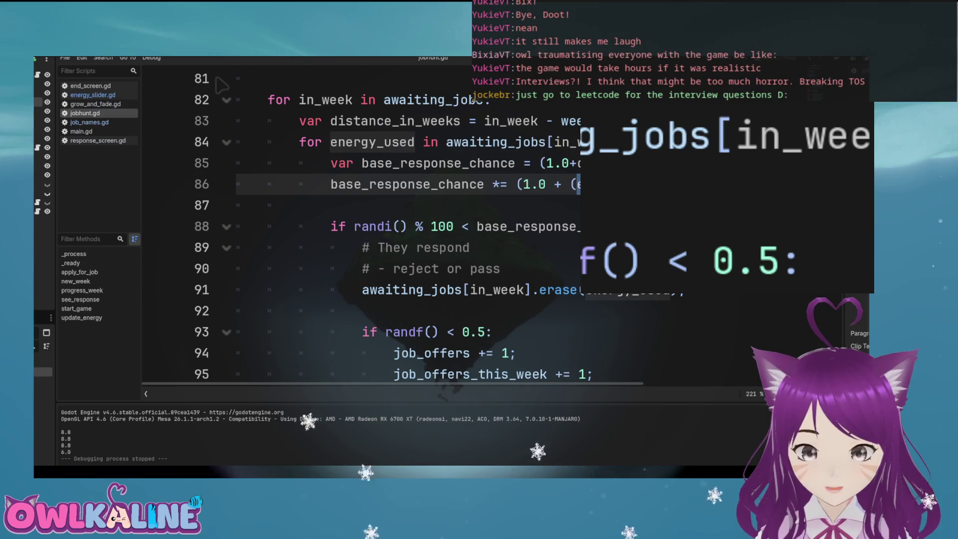
double_click(528, 227)
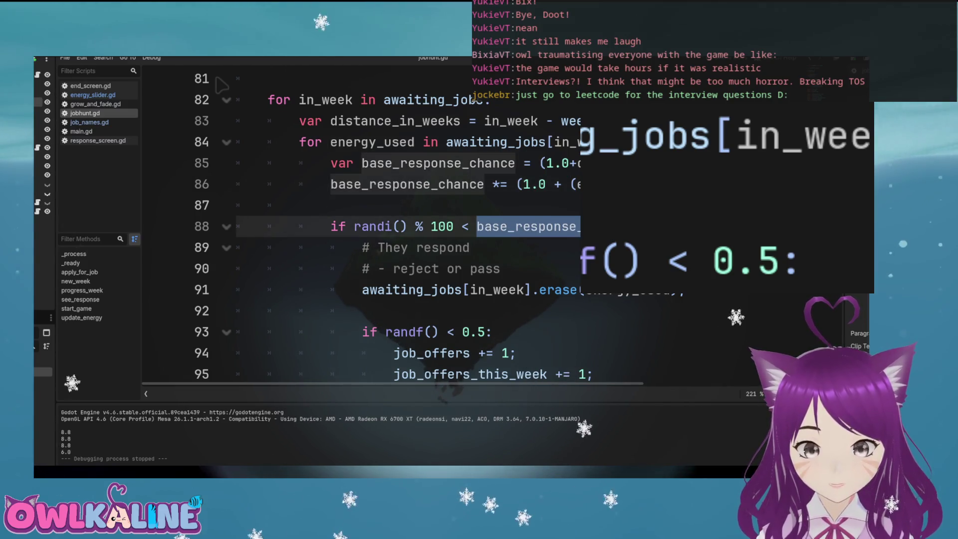
scroll(221, 86, down, 1)
scroll(222, 86, down, 1)
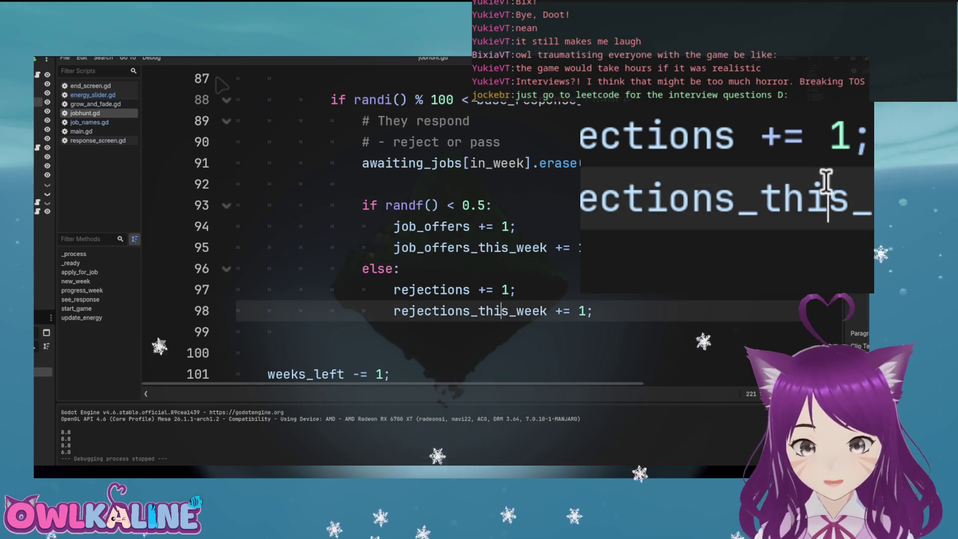
drag(591, 311, 494, 248)
click(494, 248)
click(487, 205)
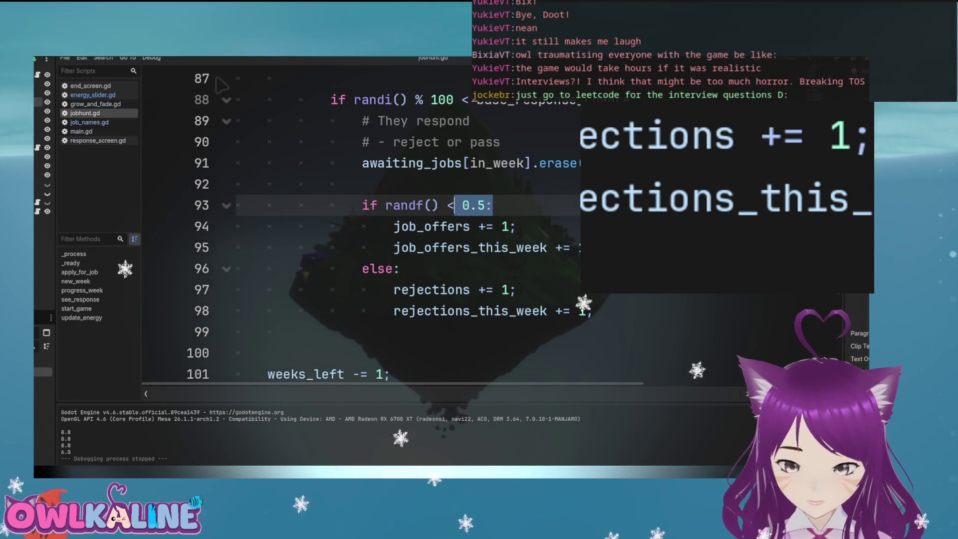
scroll(220, 85, up, 3)
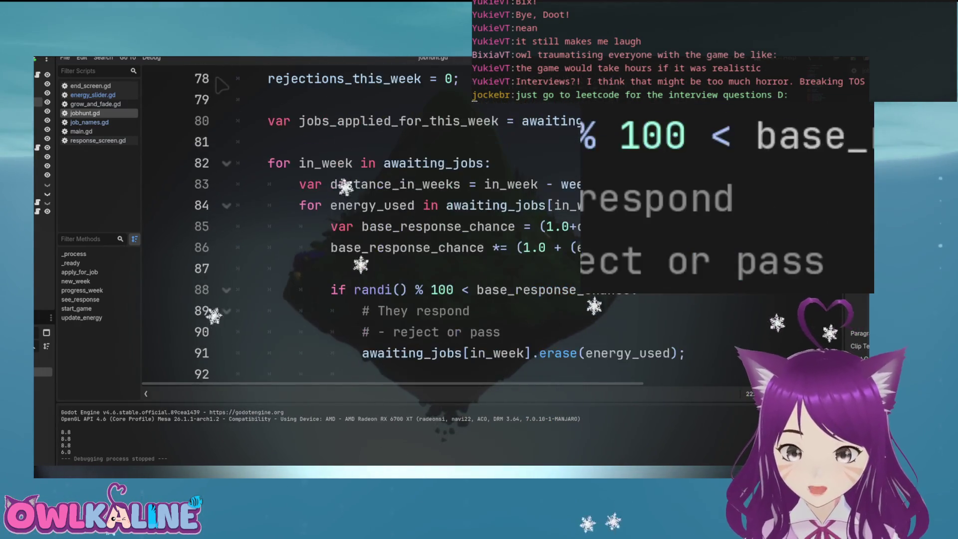
scroll(220, 85, down, 2)
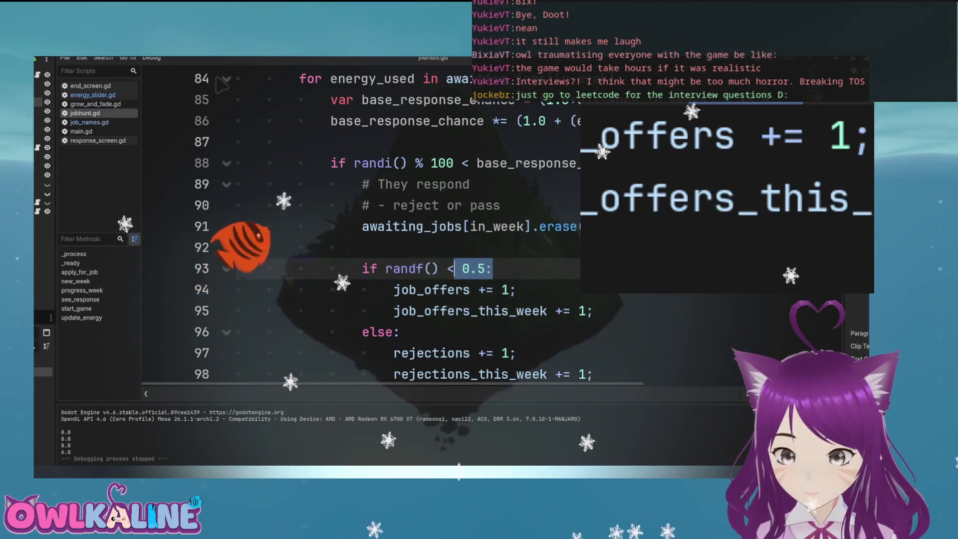
double_click(473, 268)
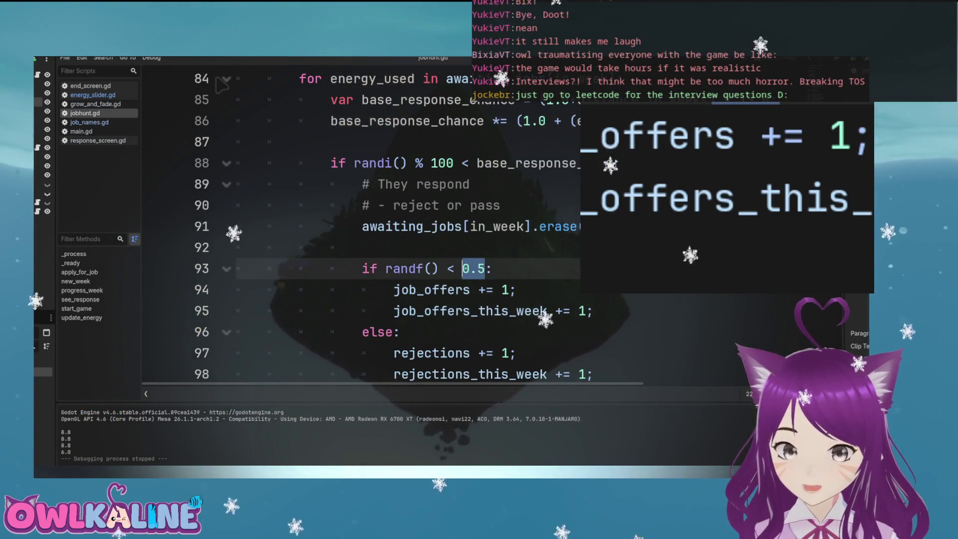
key(Up)
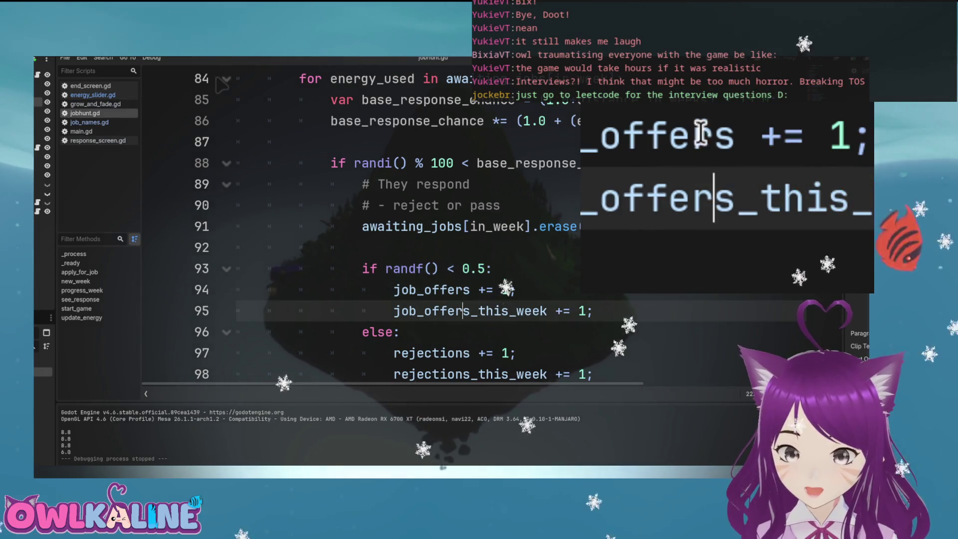
scroll(222, 85, down, 1)
scroll(222, 85, up, 1)
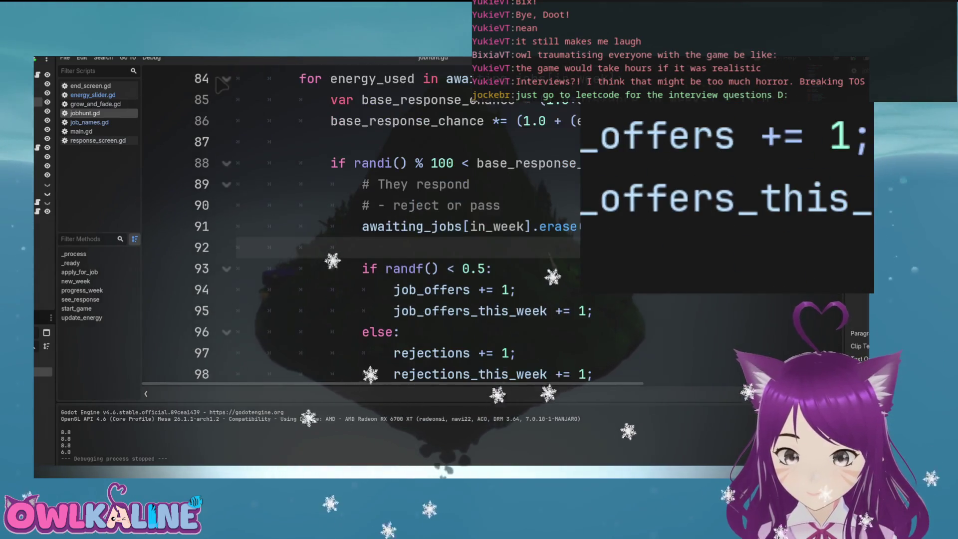
key(Down)
key(Up)
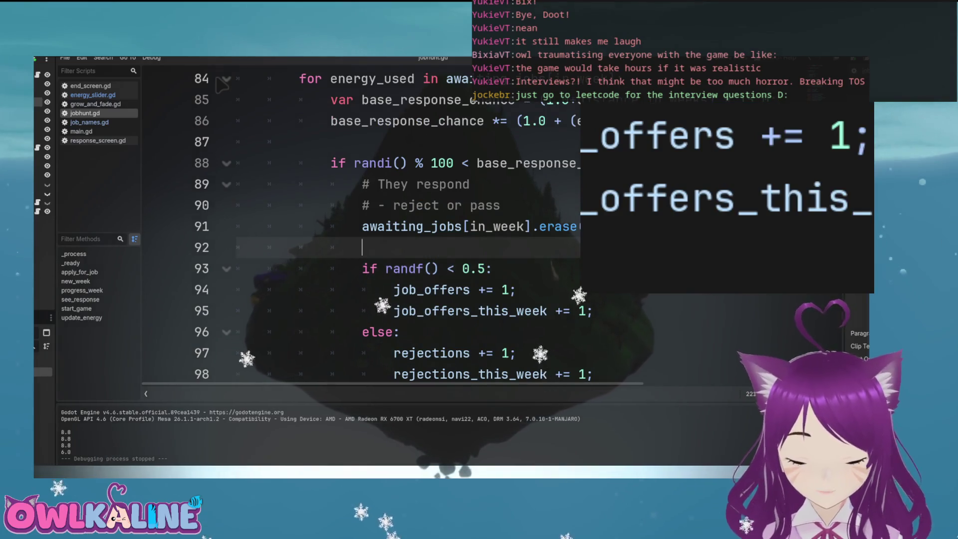
key(Return)
key(Return)
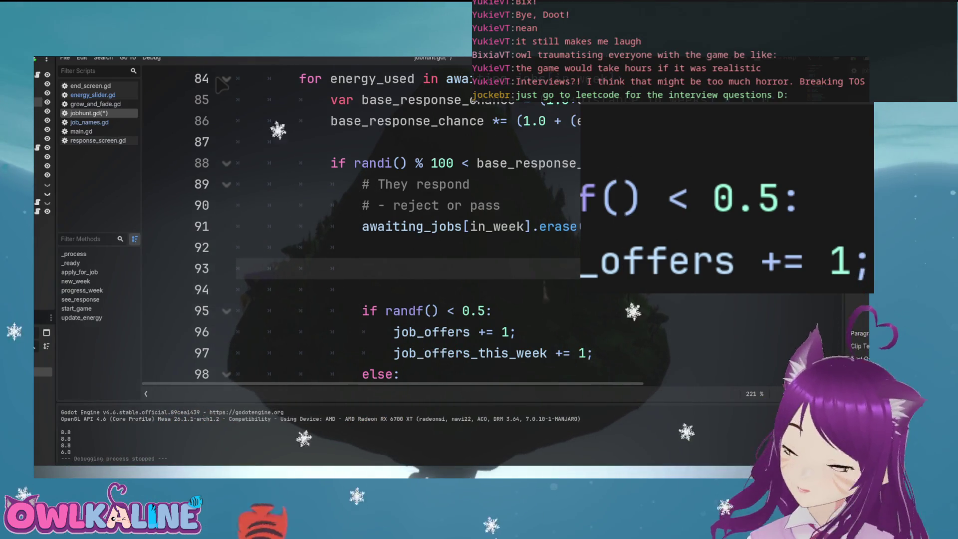
scroll(219, 83, up, 4)
scroll(220, 84, up, 7)
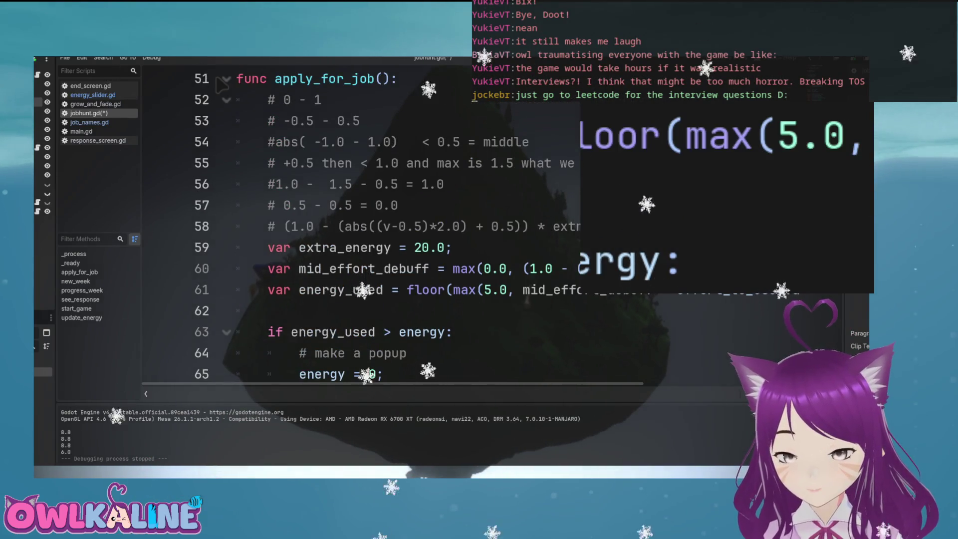
scroll(220, 84, right, 8)
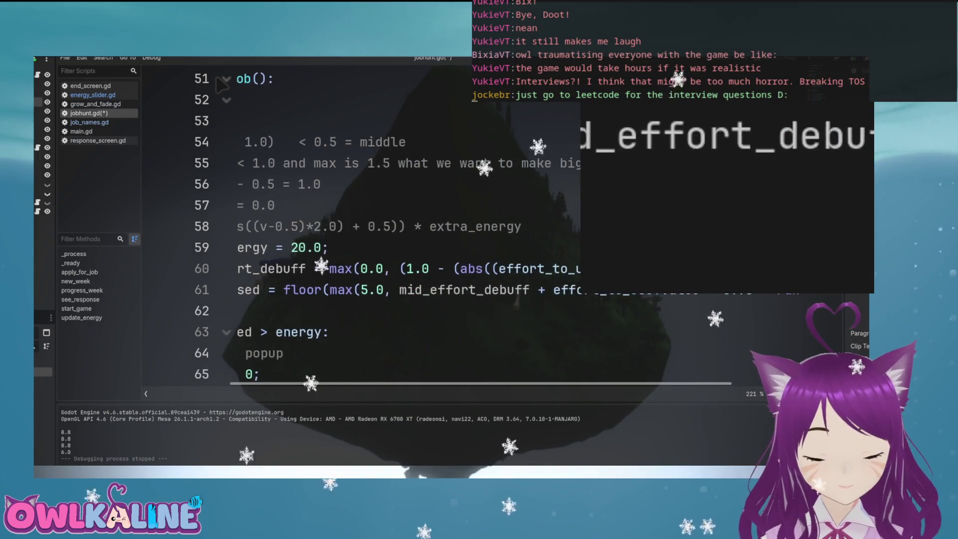
scroll(221, 85, left, 8)
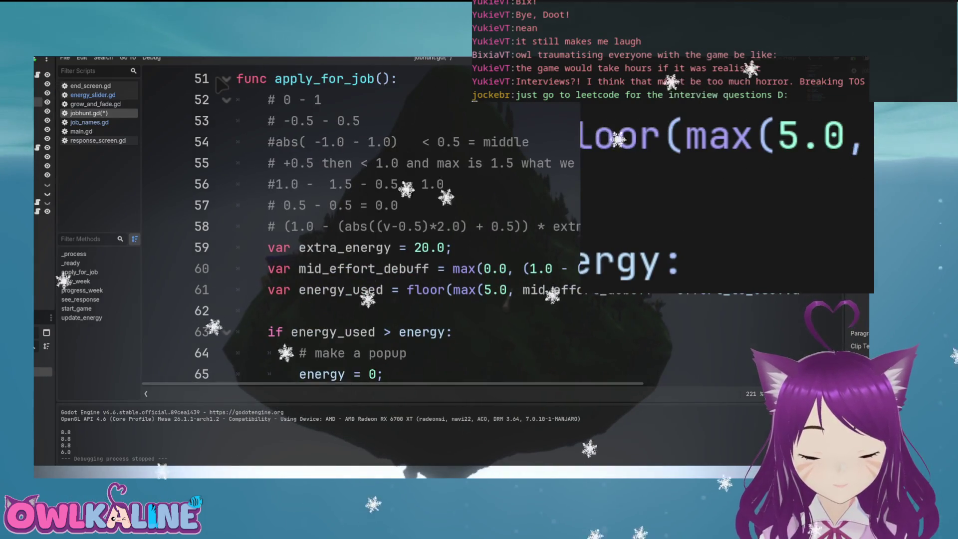
scroll(220, 85, down, 8)
scroll(220, 84, down, 1)
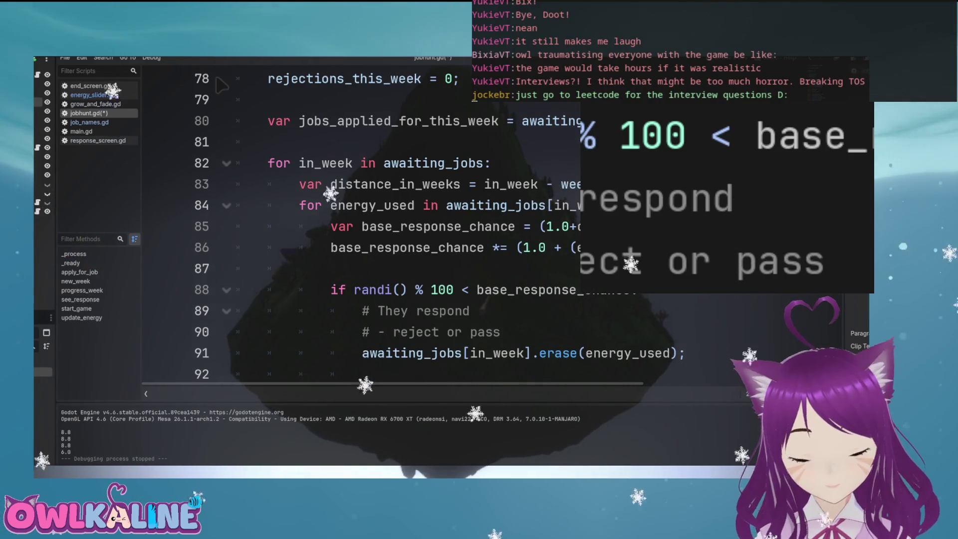
double_click(494, 205)
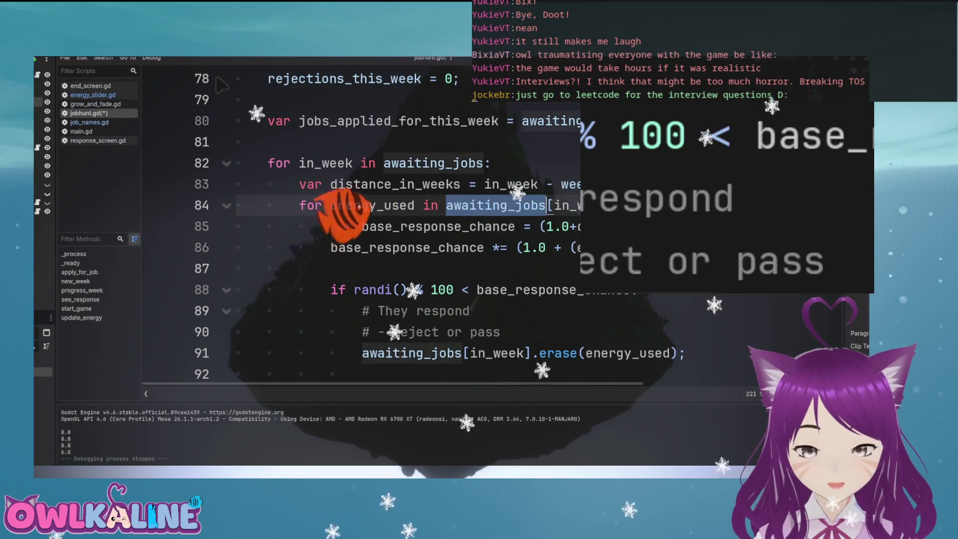
scroll(452, 195, up, 2)
scroll(221, 86, up, 5)
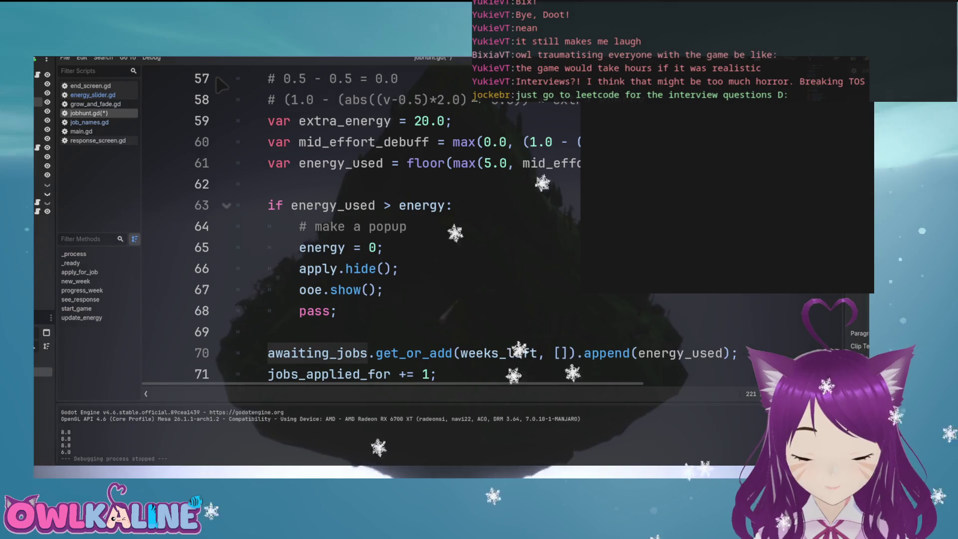
scroll(221, 84, up, 1)
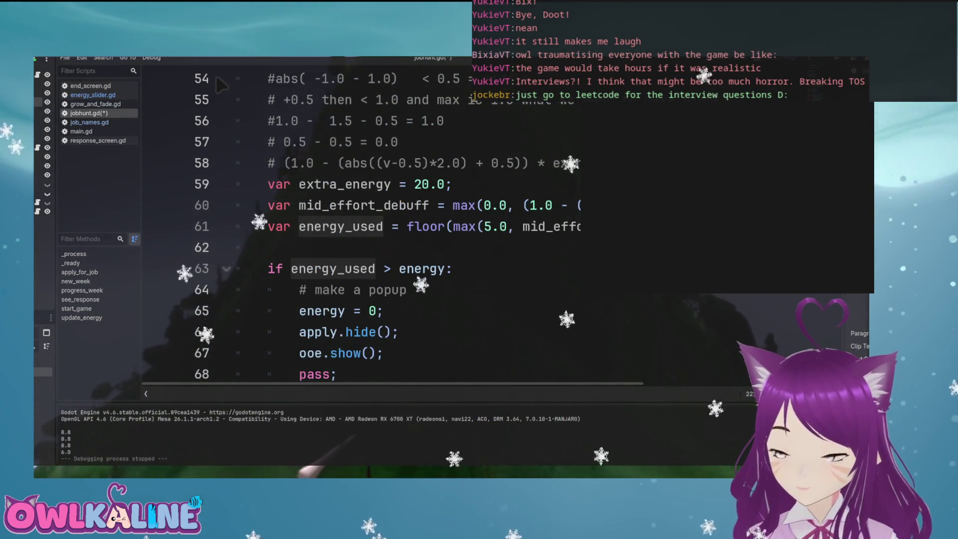
scroll(221, 86, down, 4)
scroll(222, 86, down, 6)
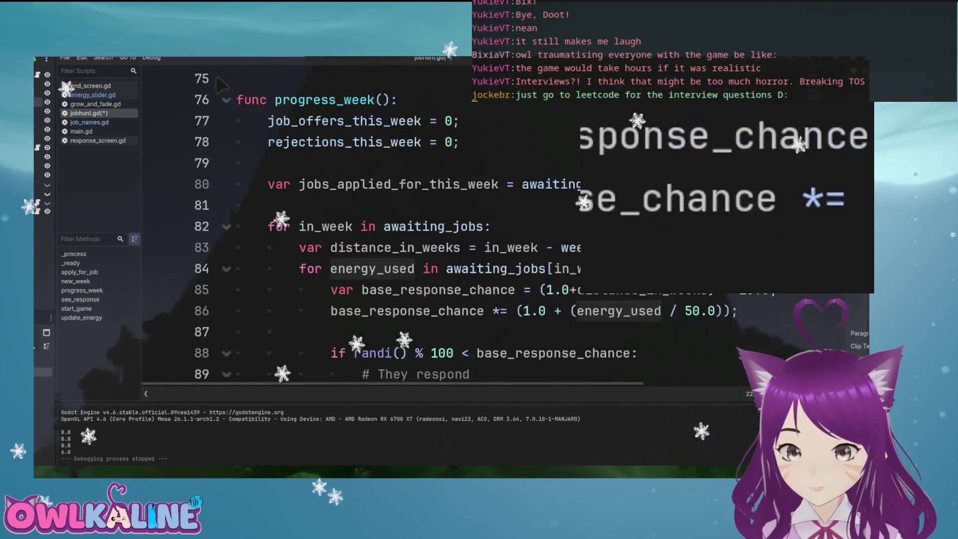
click(362, 269)
key(Up)
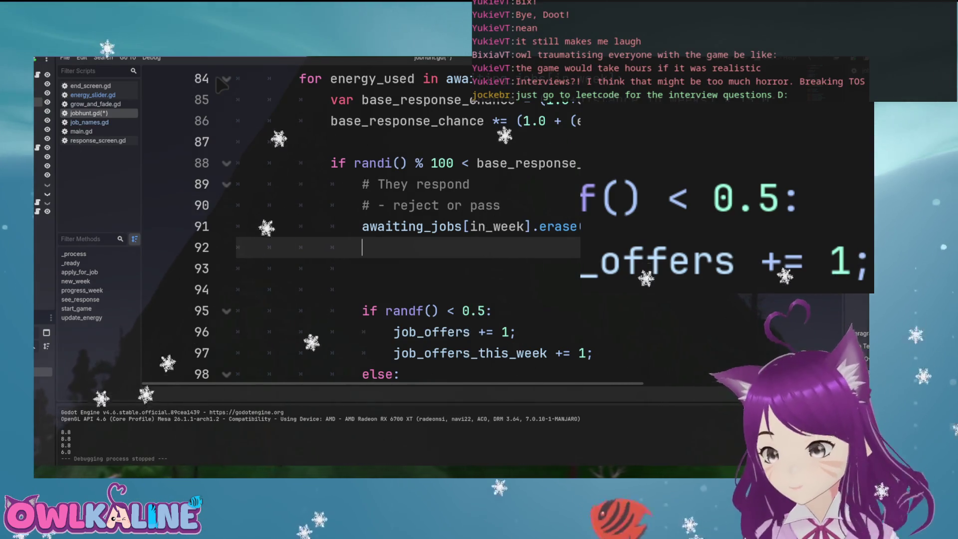
scroll(221, 86, up, 6)
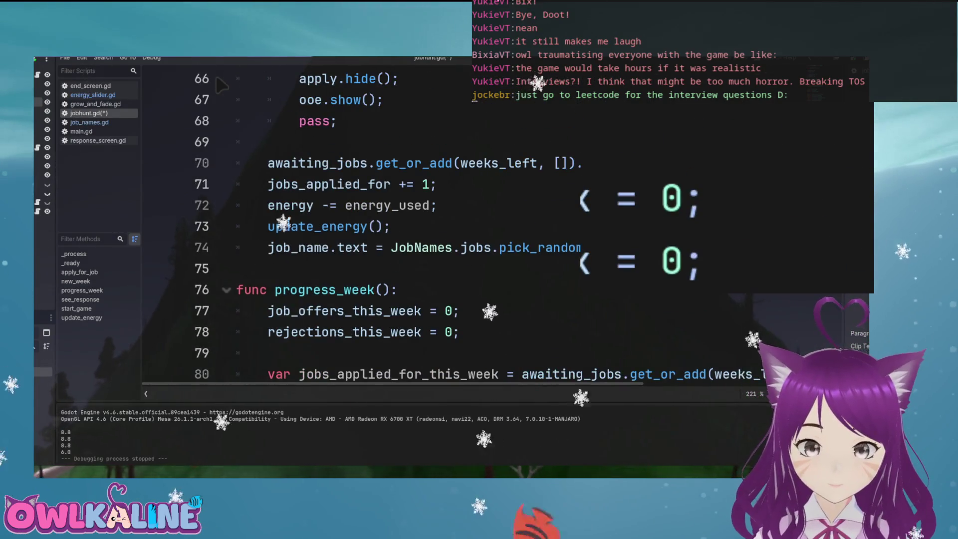
scroll(221, 85, up, 4)
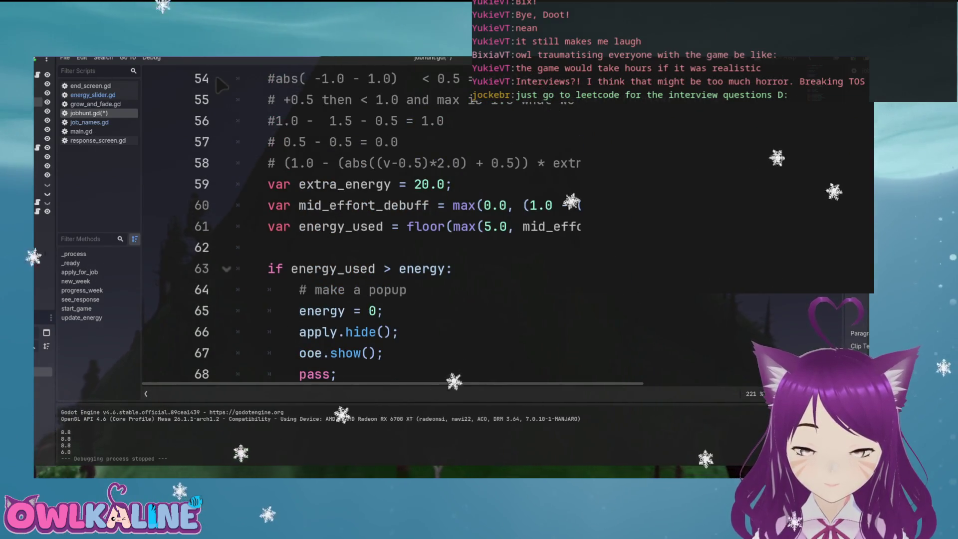
double_click(341, 227)
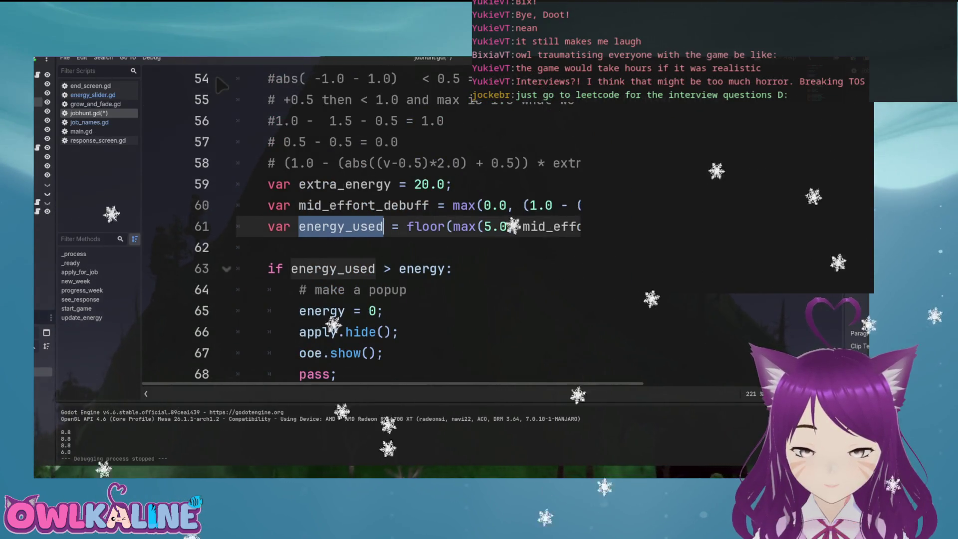
scroll(221, 86, right, 8)
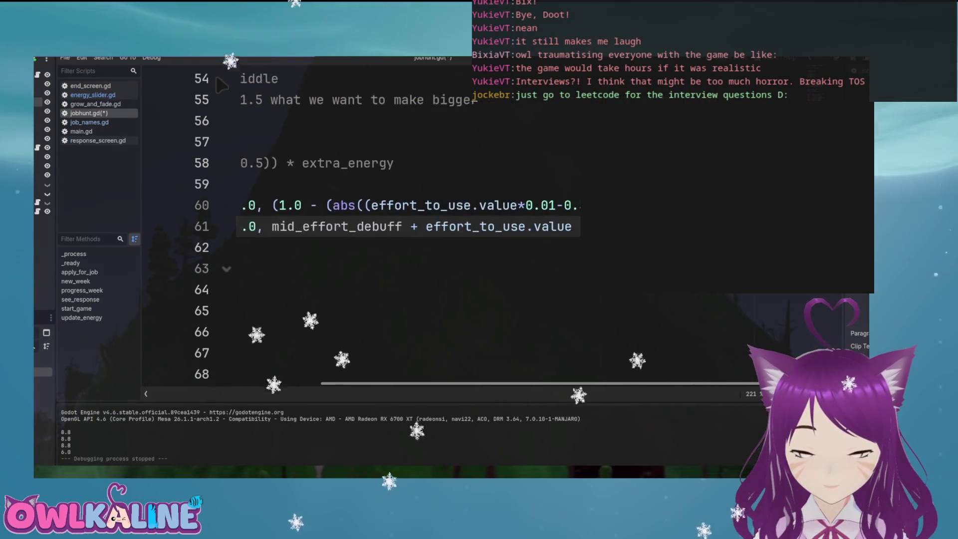
scroll(221, 86, left, 7)
scroll(221, 86, right, 3)
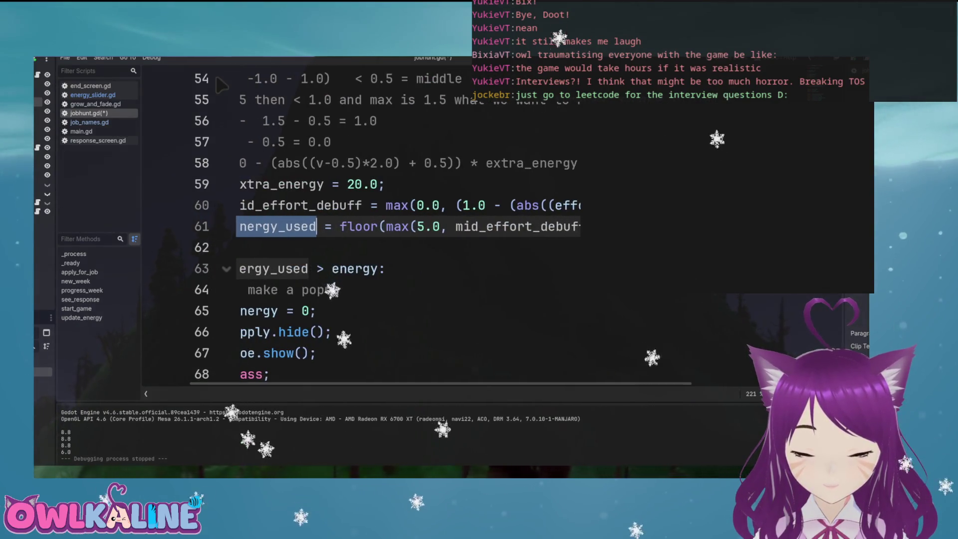
scroll(221, 85, left, 3)
scroll(221, 86, down, 2)
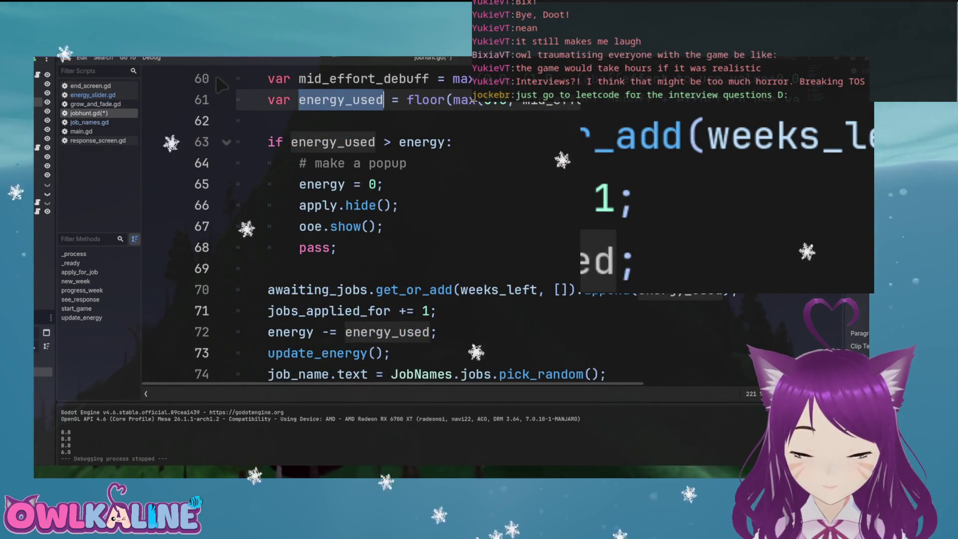
scroll(221, 86, right, 6)
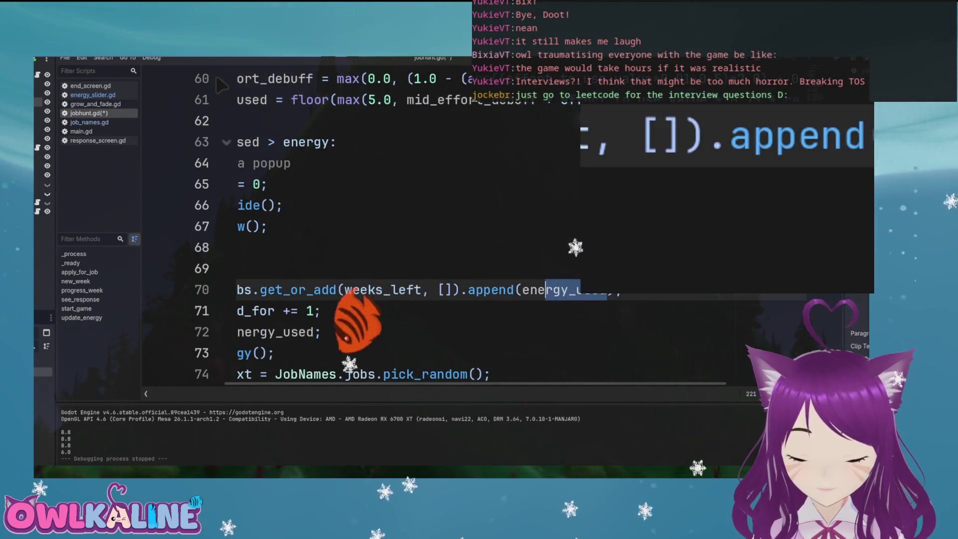
Paste the effort value in place of energy_used in line 70's awaiting_jobs append call
key(ctrl+v)
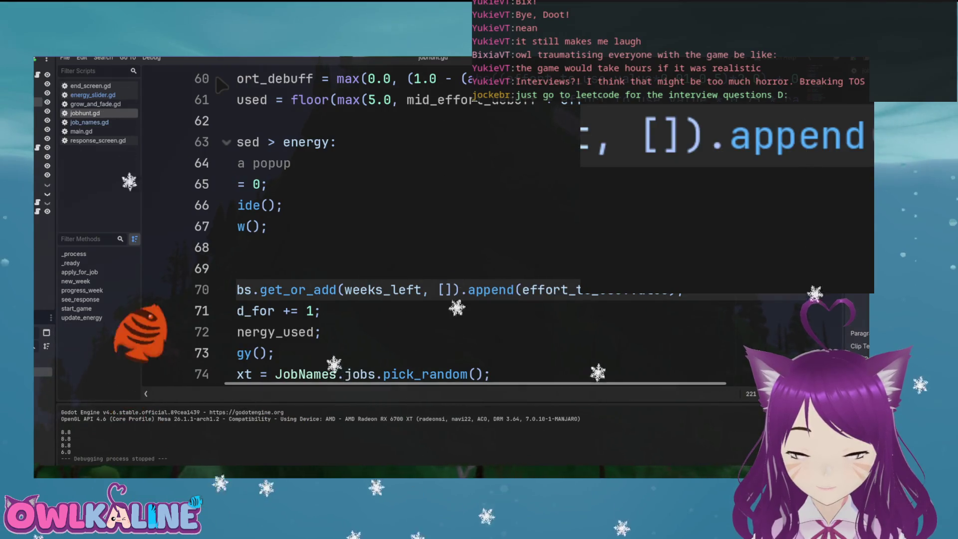
scroll(221, 85, left, 6)
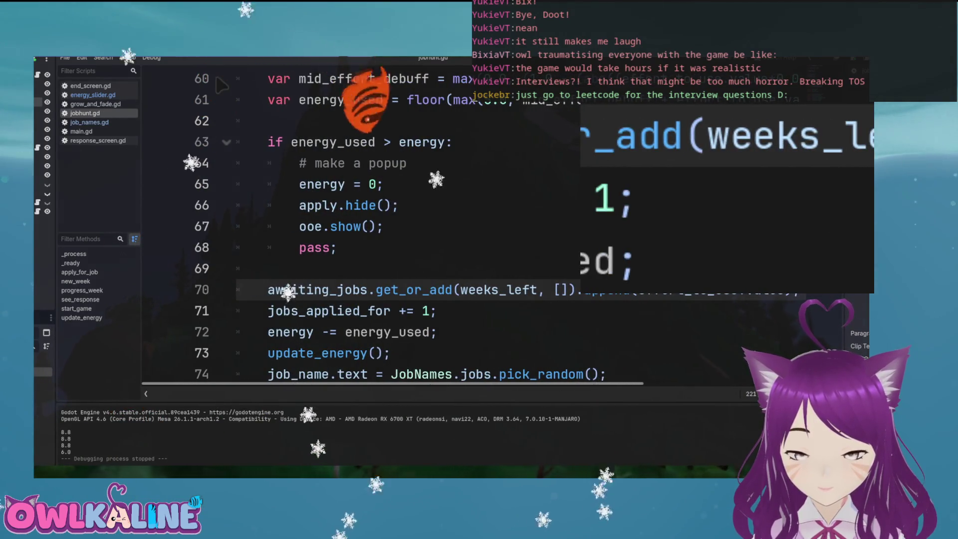
scroll(221, 86, down, 1)
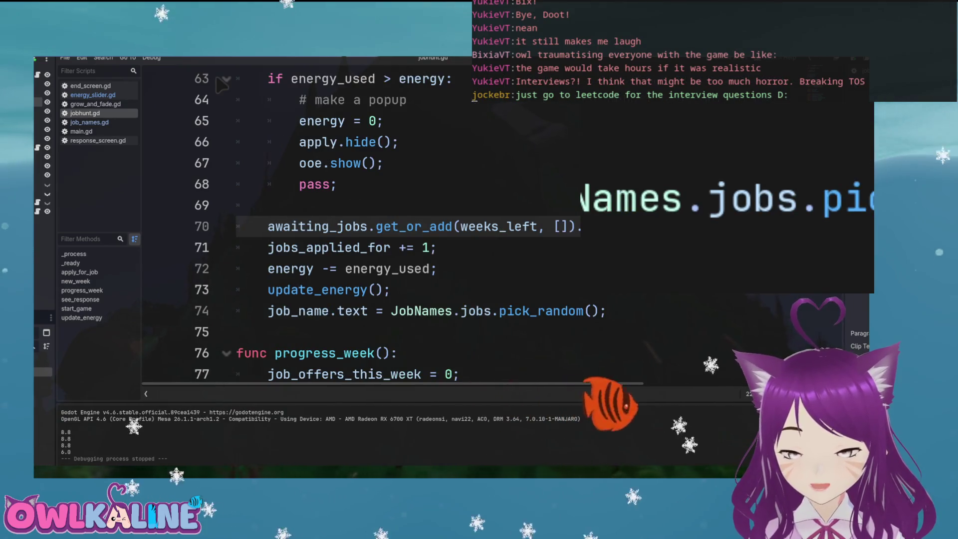
key(Up)
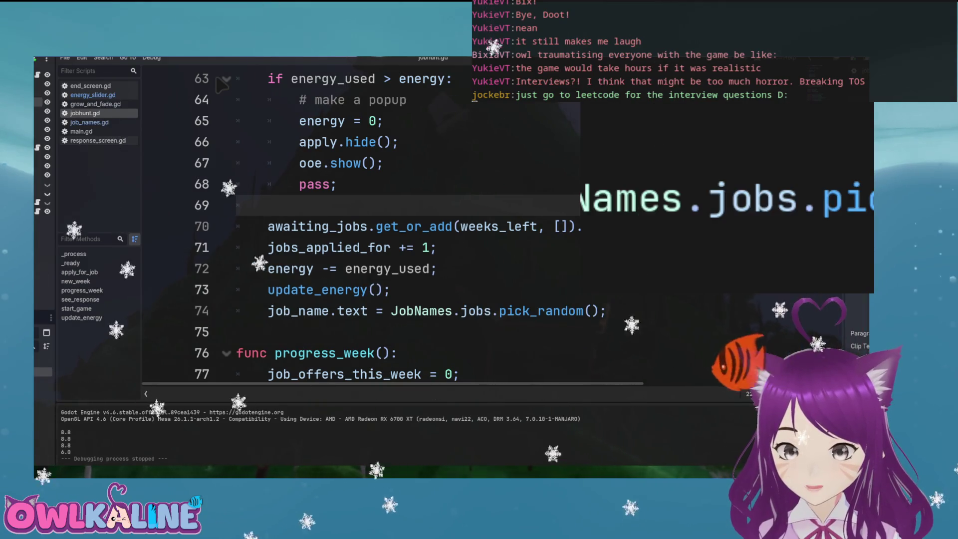
key(Down)
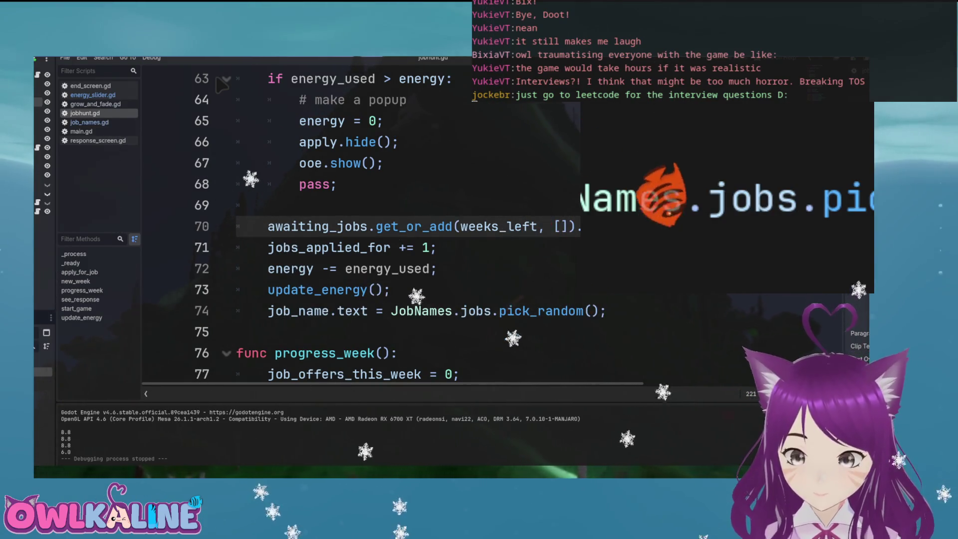
scroll(221, 86, down, 7)
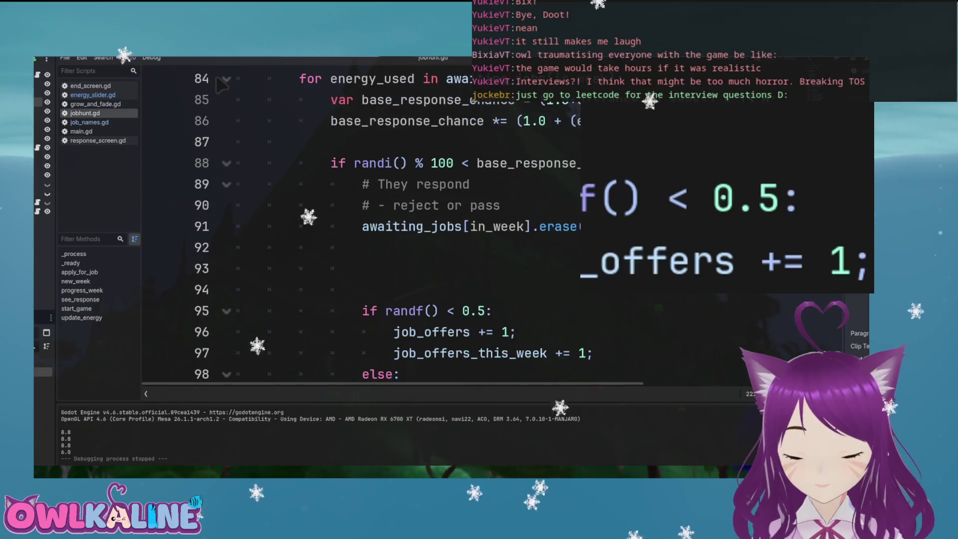
Rename the progress_week loop variable from energy_used to effort_used
key(Up)
key(Down)
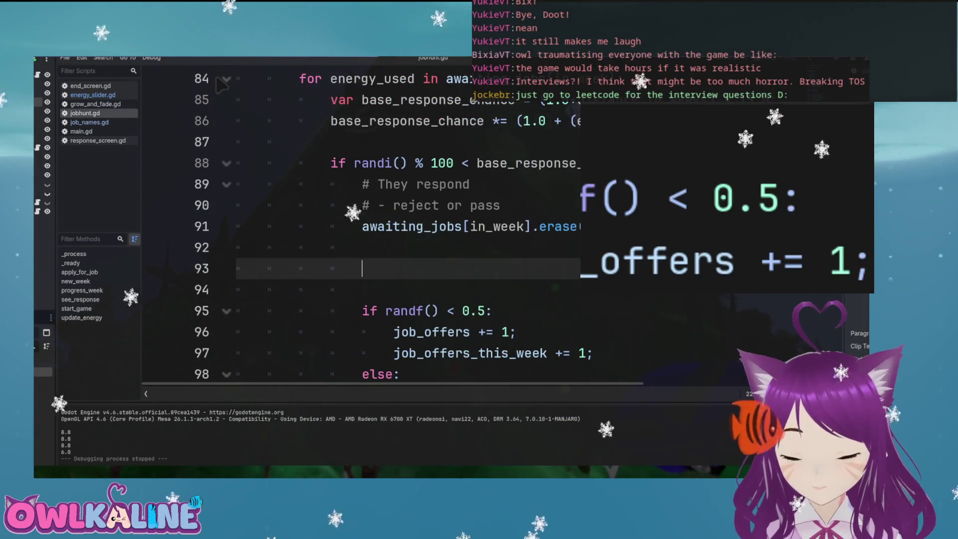
scroll(221, 86, down, 1)
scroll(221, 85, up, 1)
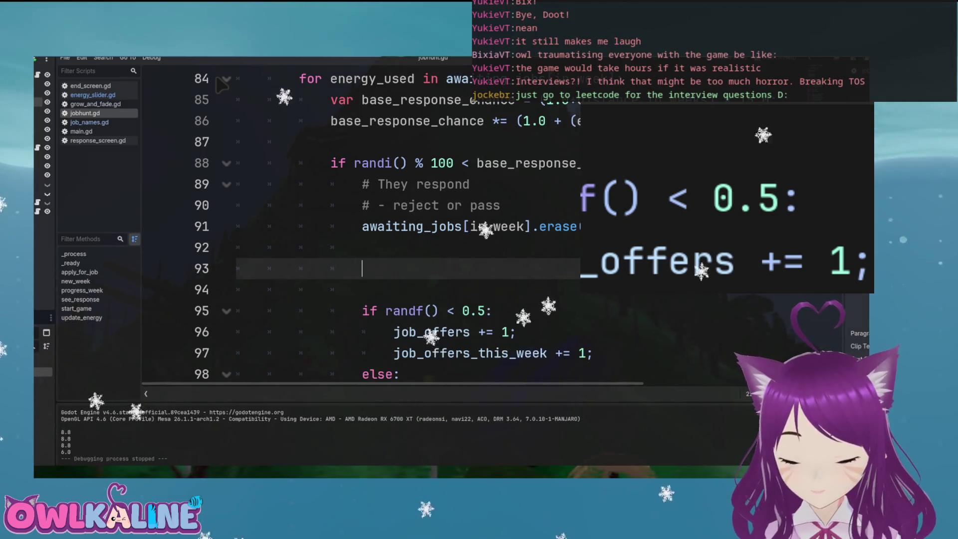
scroll(221, 86, up, 1)
scroll(221, 86, down, 1)
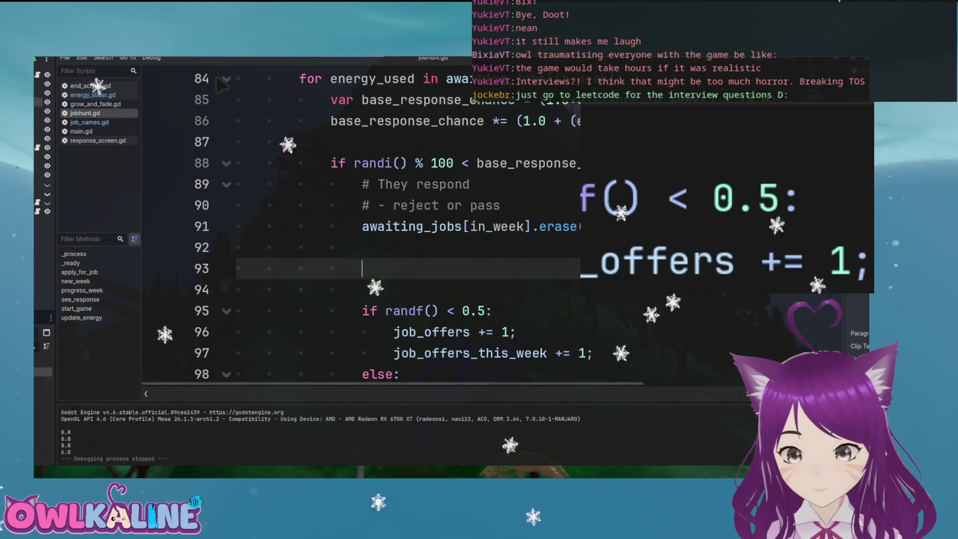
scroll(221, 86, up, 4)
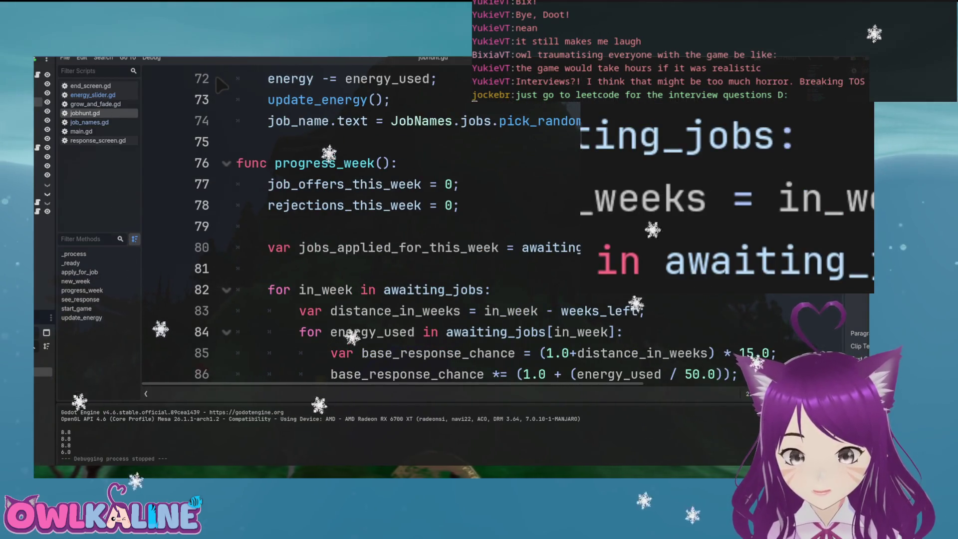
scroll(221, 86, down, 1)
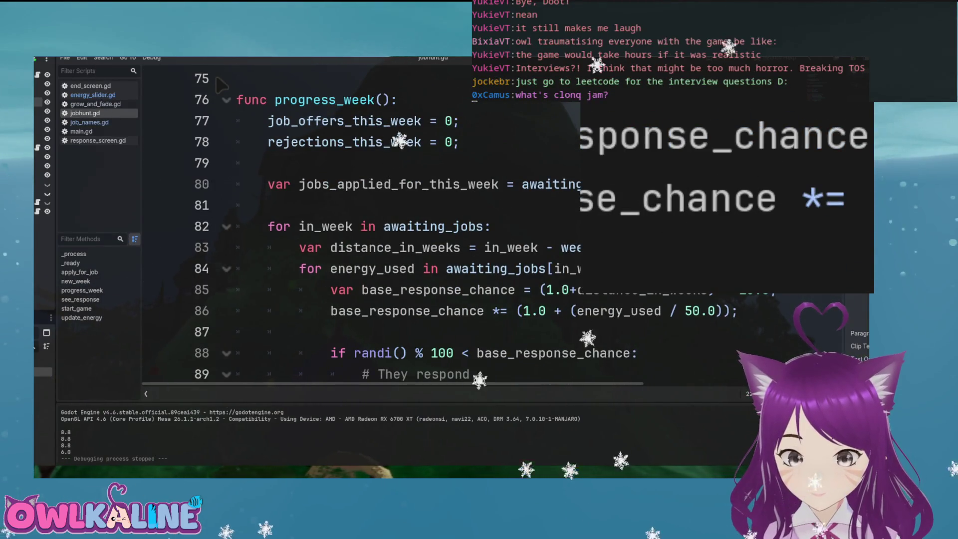
scroll(221, 86, down, 1)
key(ctrl+shift+Right)
text(effort)
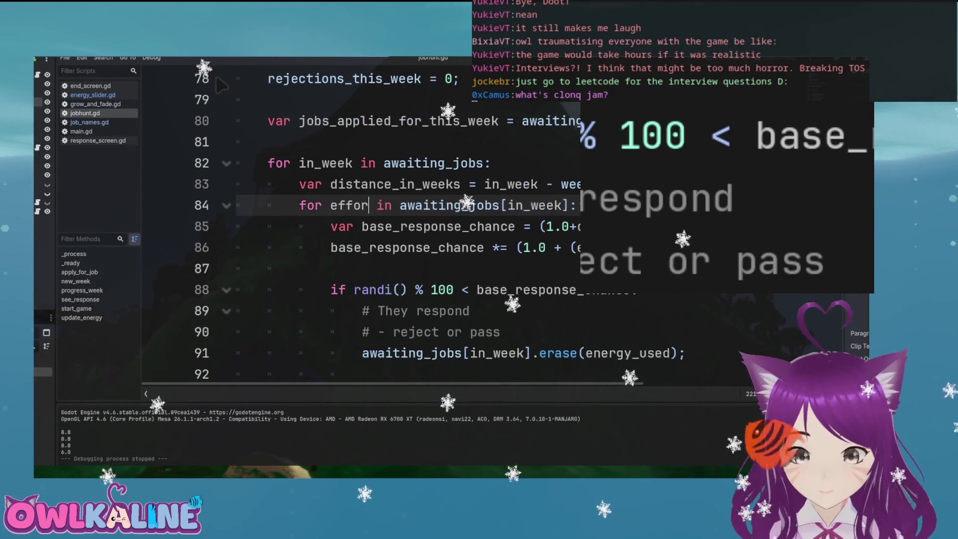
text(_used)
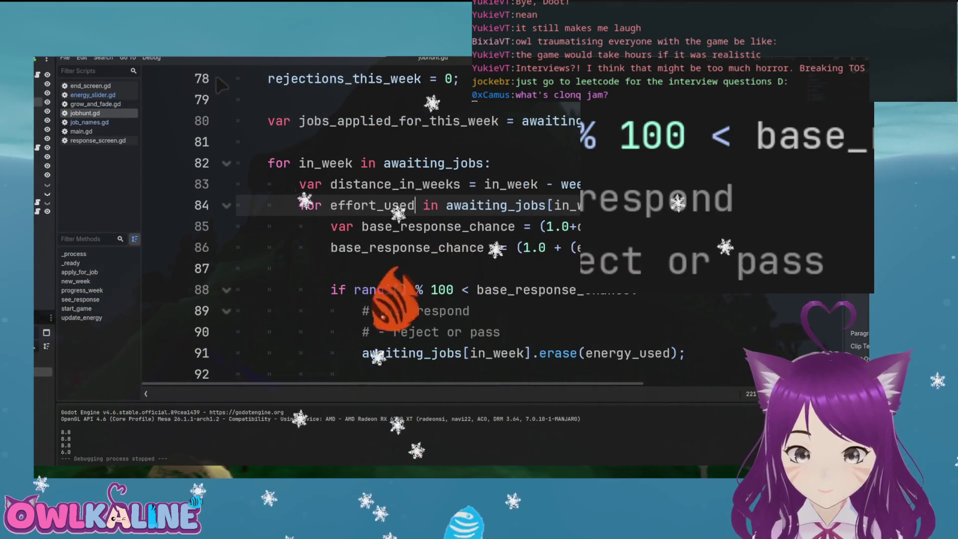
Replace energy_used with effort_used in the line 91 awaiting_jobs erase call
key(Down)
key(Down)
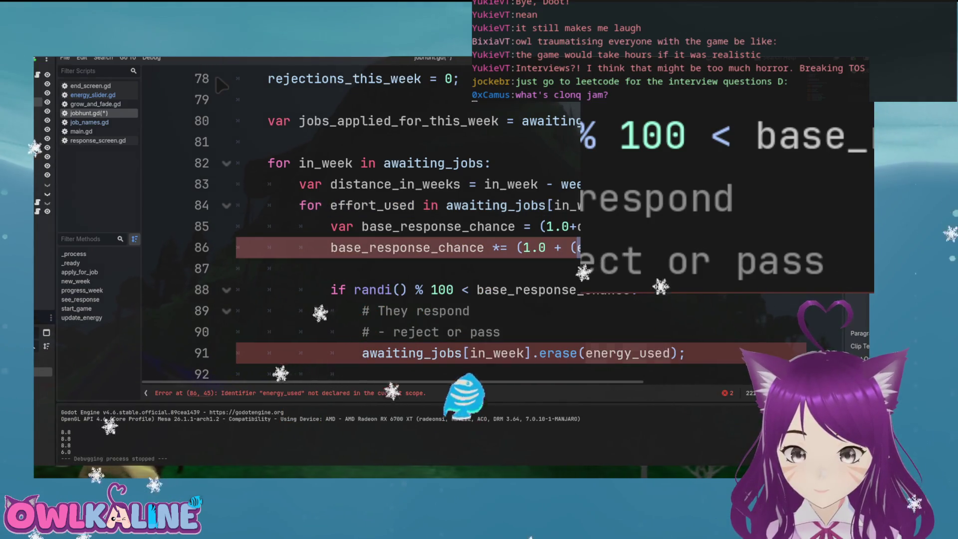
text(effort_used)
key(Down)
key(Down)
key(Down)
key(ctrl+BackSpace)
text(effort)
key(Down)
scroll(221, 86, down, 3)
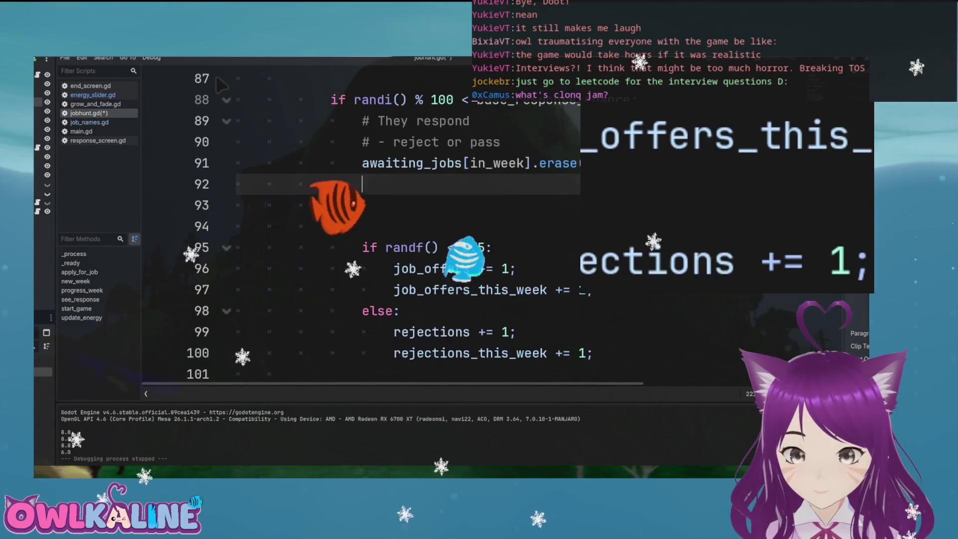
Add var pass_chance = 0.05 + effort_used on a new line 93 below the erase call
scroll(221, 86, down, 3)
scroll(221, 86, up, 3)
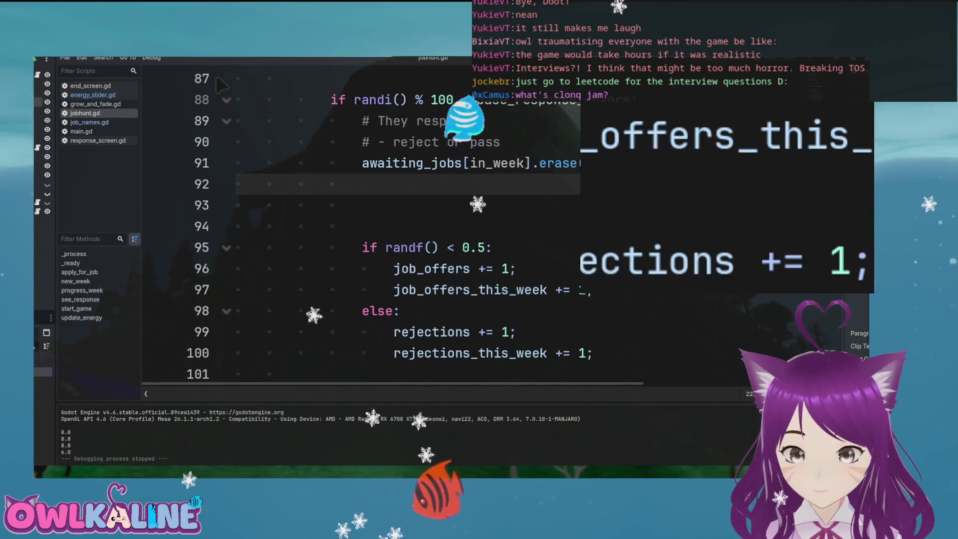
key(Down)
text(let)
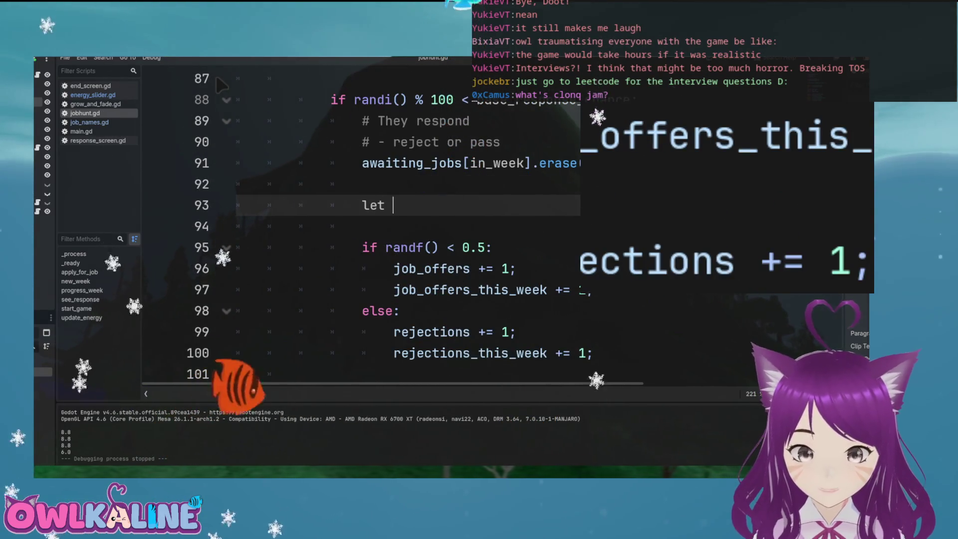
key(BackSpace)
key(BackSpace)
key(BackSpace)
text(ss_chance = effort_used)
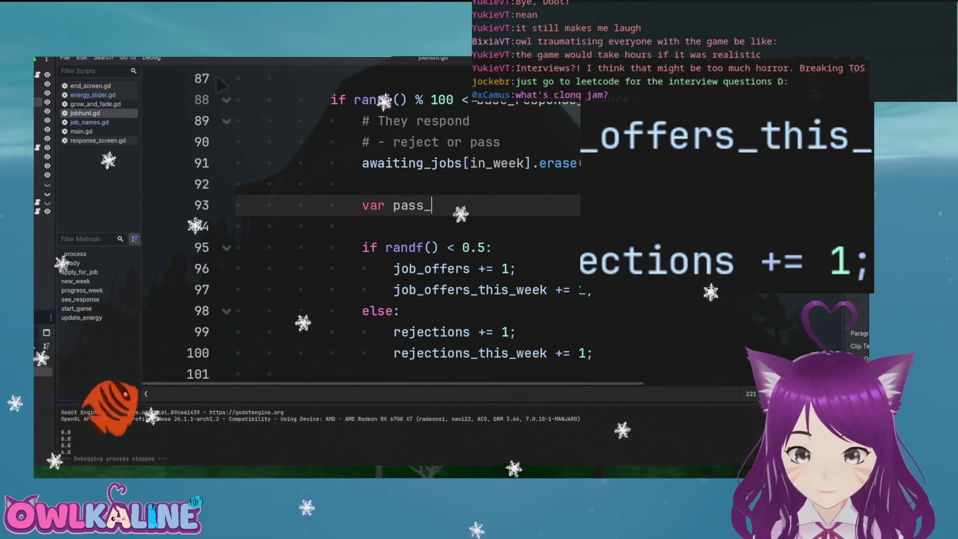
key(Escape)
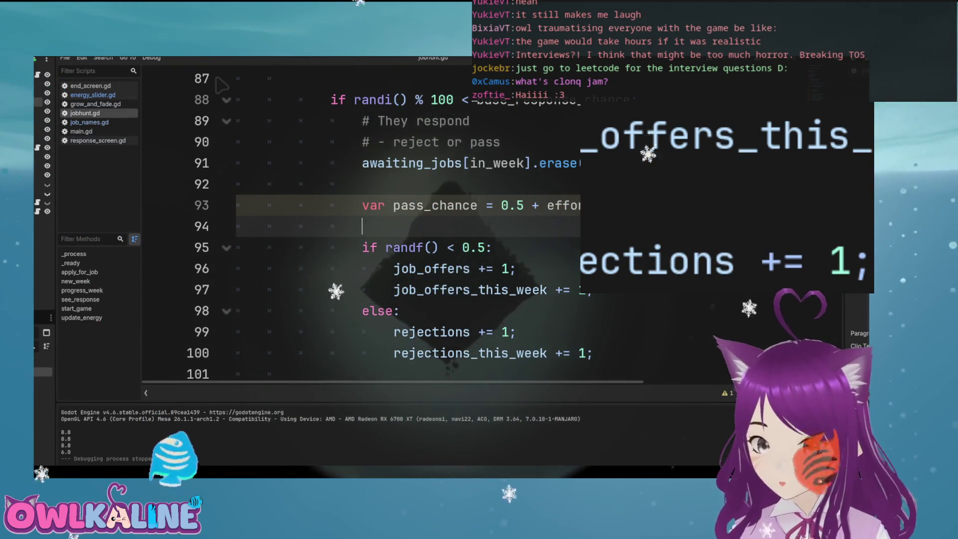
click(517, 205)
text(0)
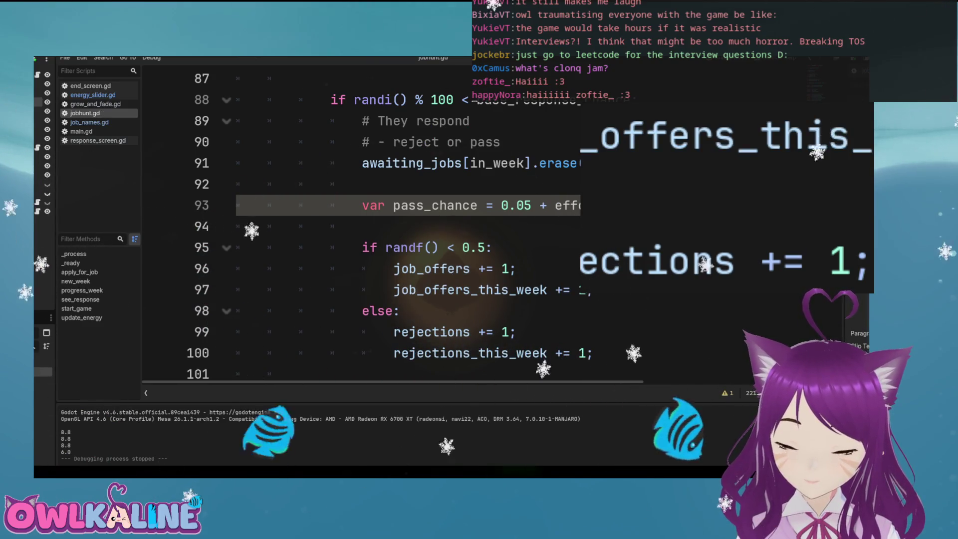
Save jobhunt.gd and compute 70/20 = 3.5 in the calculator
key(ctrl+s)
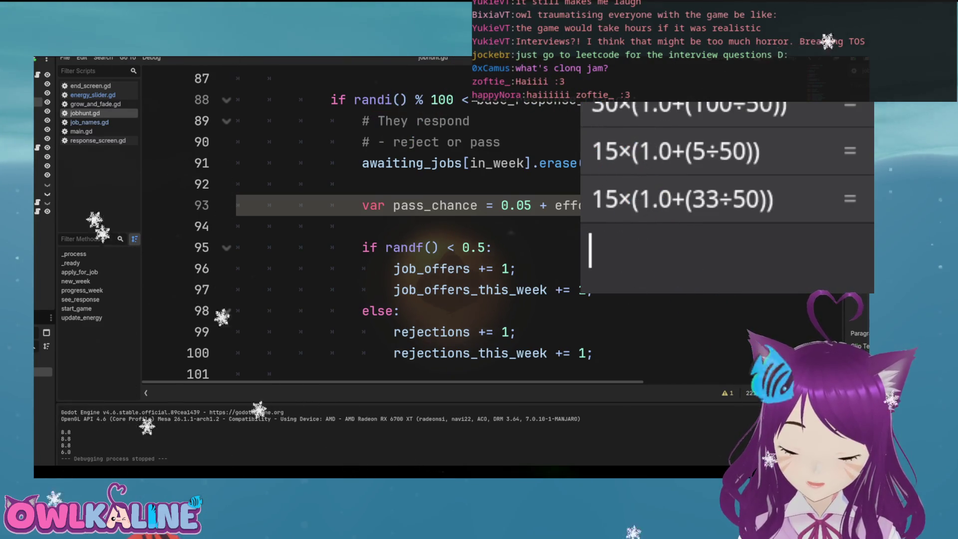
text(1)
key(BackSpace)
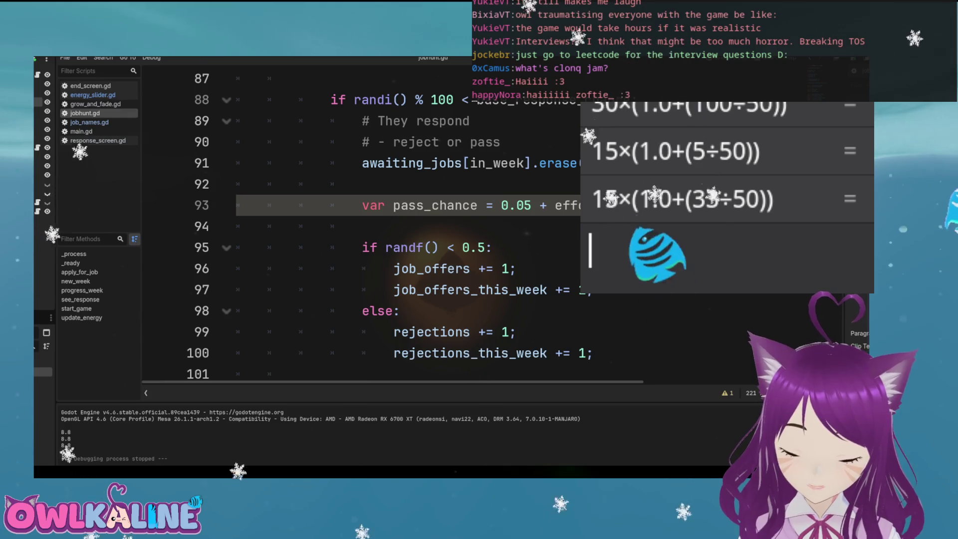
text(70/20)
key(Return)
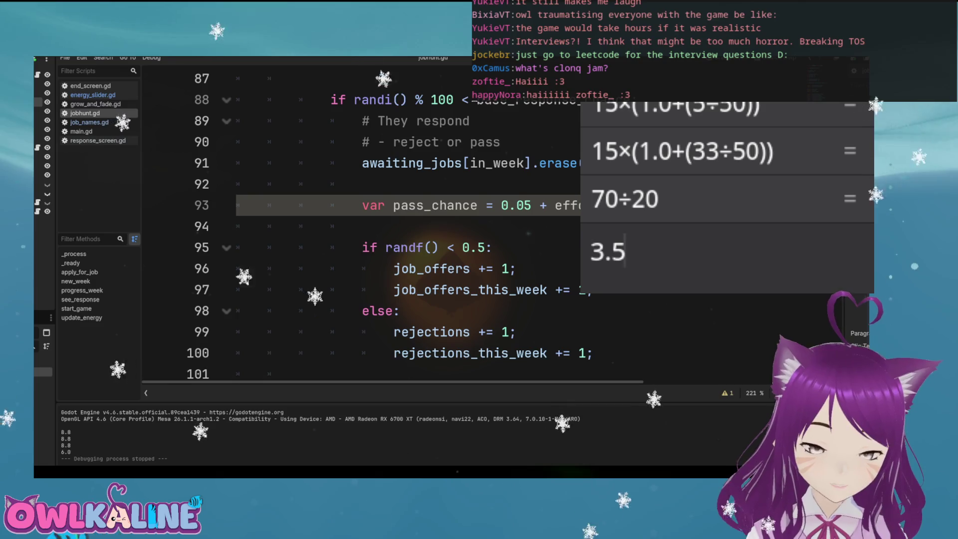
key(ctrl+q)
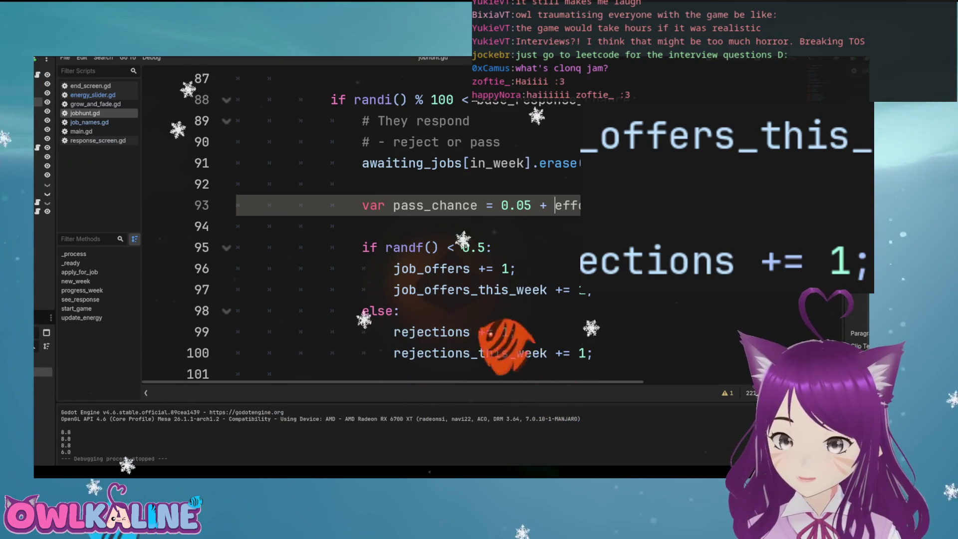
Open the effort parenthesis in pass_chance and declare var early_response_buff = ; above it
text(()
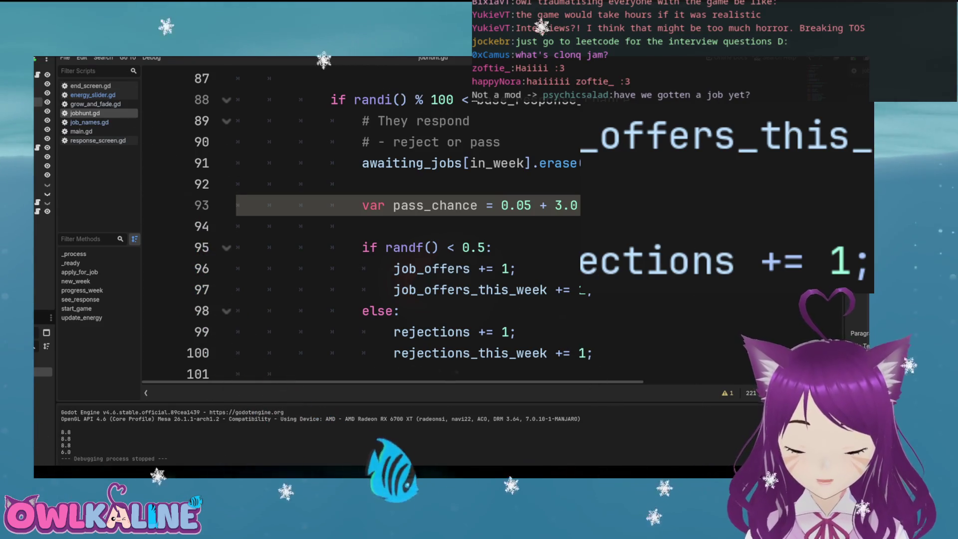
key(Up)
key(Return)
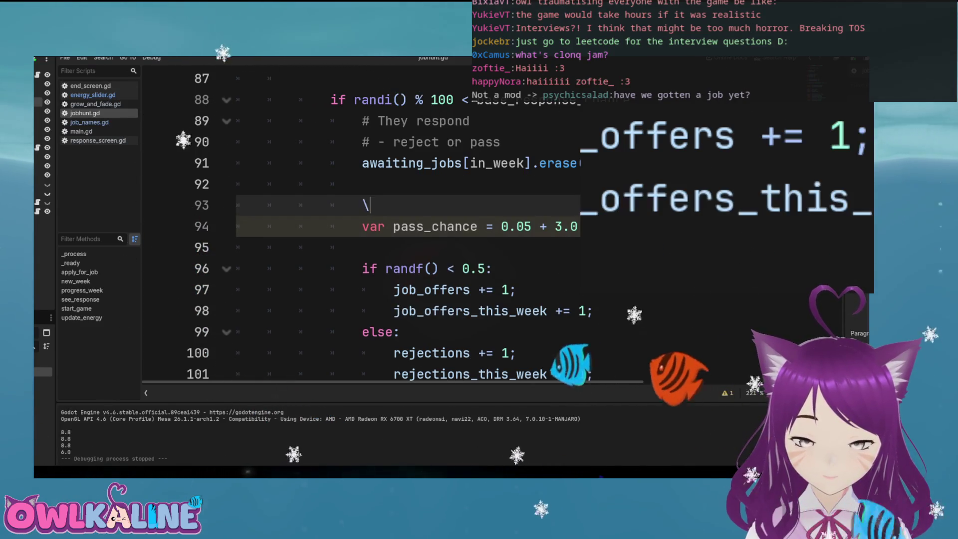
text(var ear)
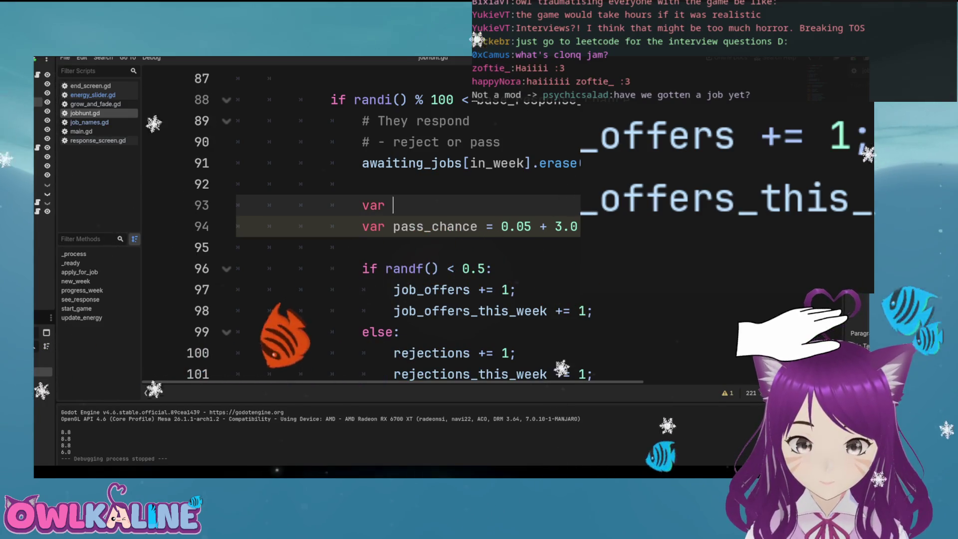
text(ly_respp)
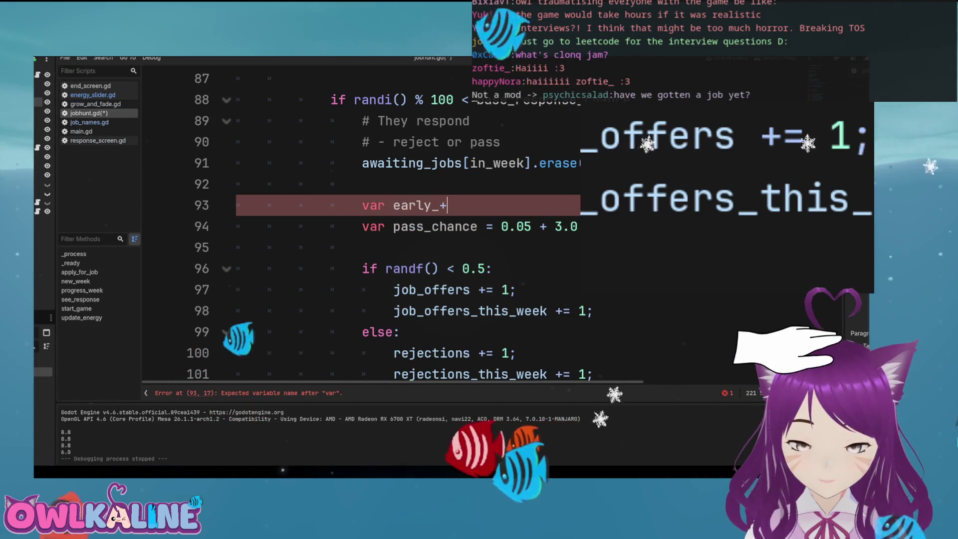
key(BackSpace)
text(onse_)
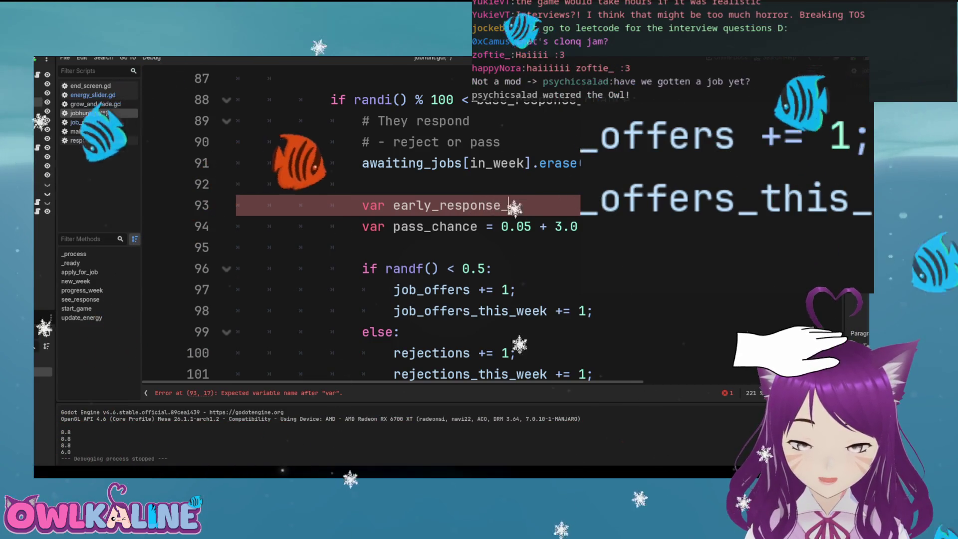
text(buff = ;)
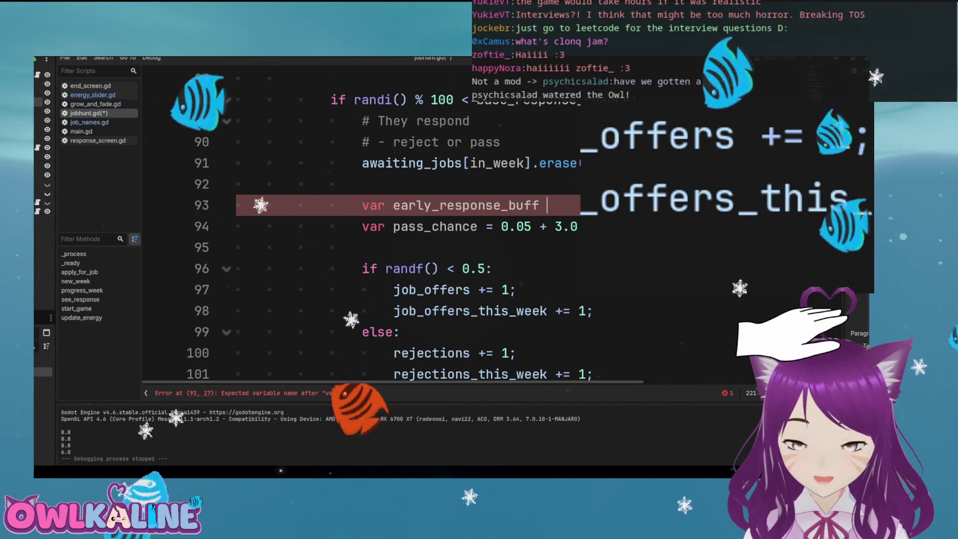
Review the surrounding code and give early_response_buff the value in_week
scroll(400, 224, up, 12)
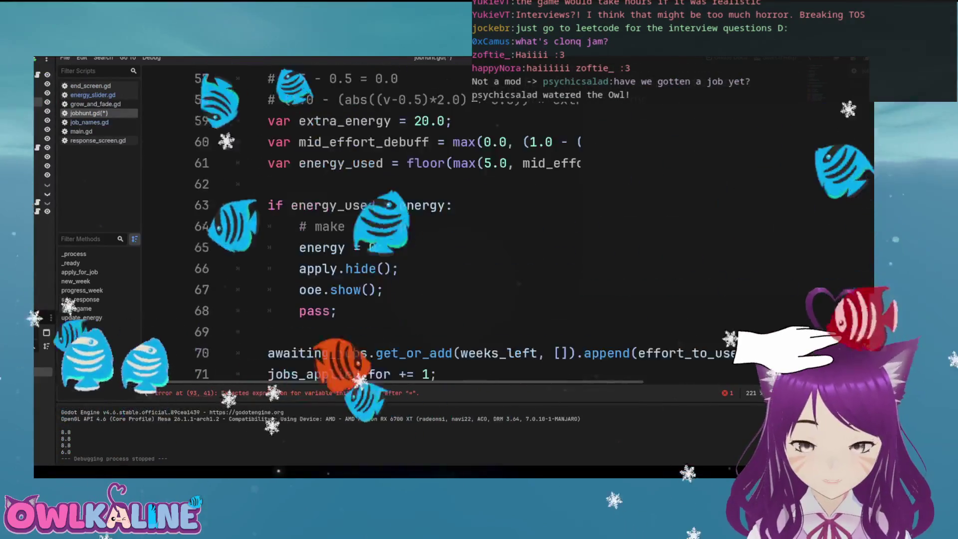
scroll(399, 225, up, 2)
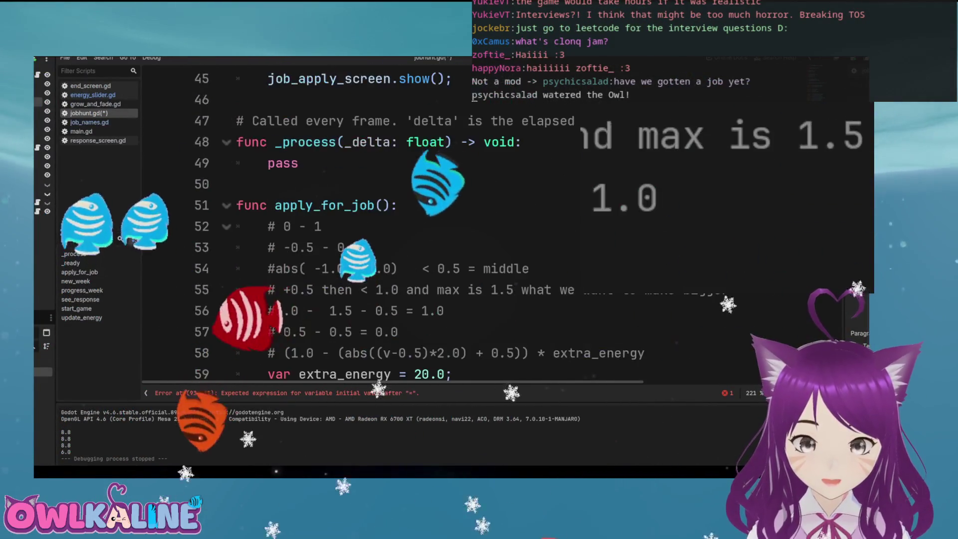
scroll(400, 224, down, 3)
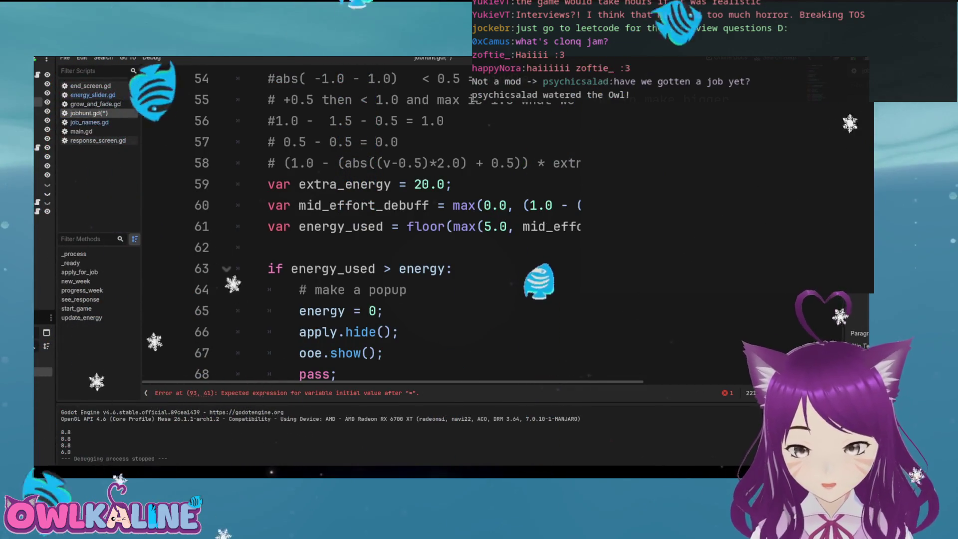
scroll(399, 225, down, 8)
scroll(399, 224, down, 2)
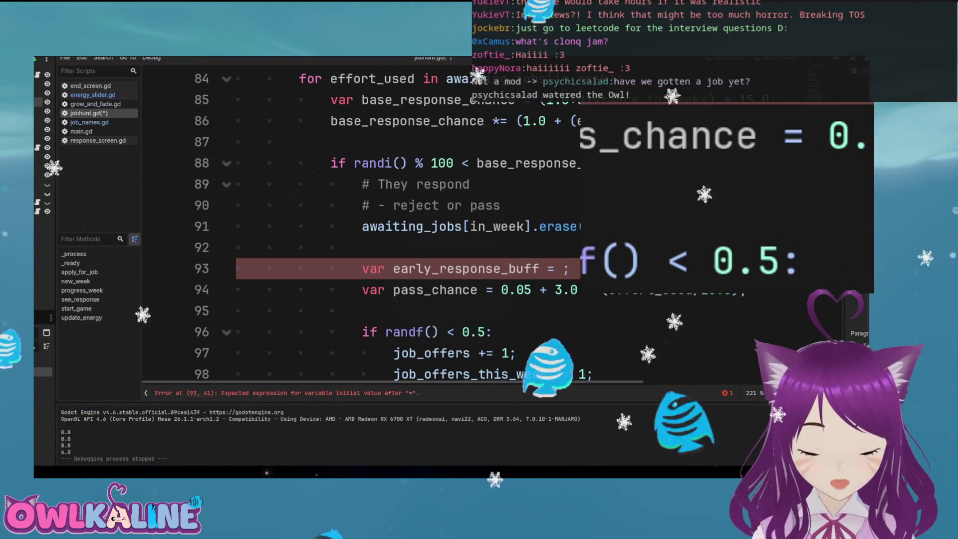
click(509, 268)
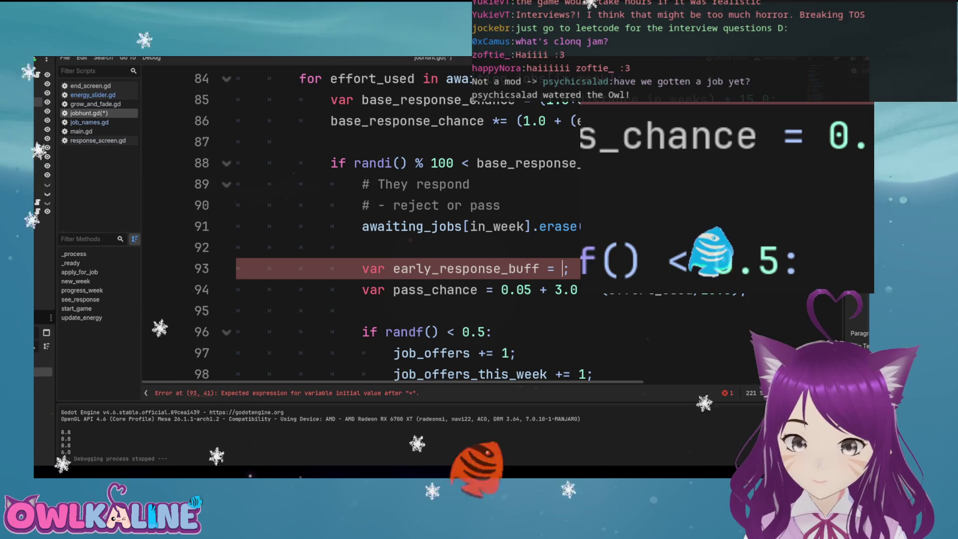
text(in)
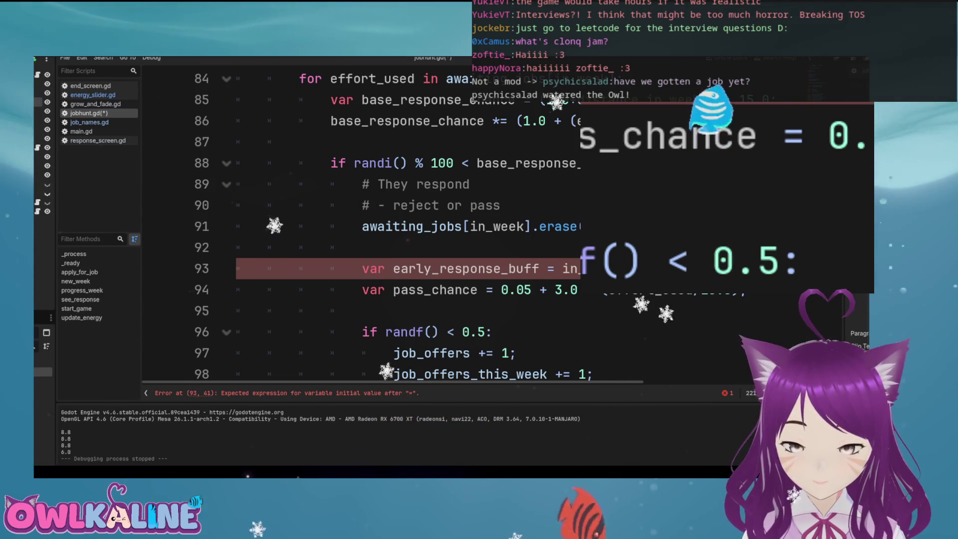
text(_week)
Locate the distance_in_weeks variable in the progress_week code around line 80
scroll(400, 224, up, 3)
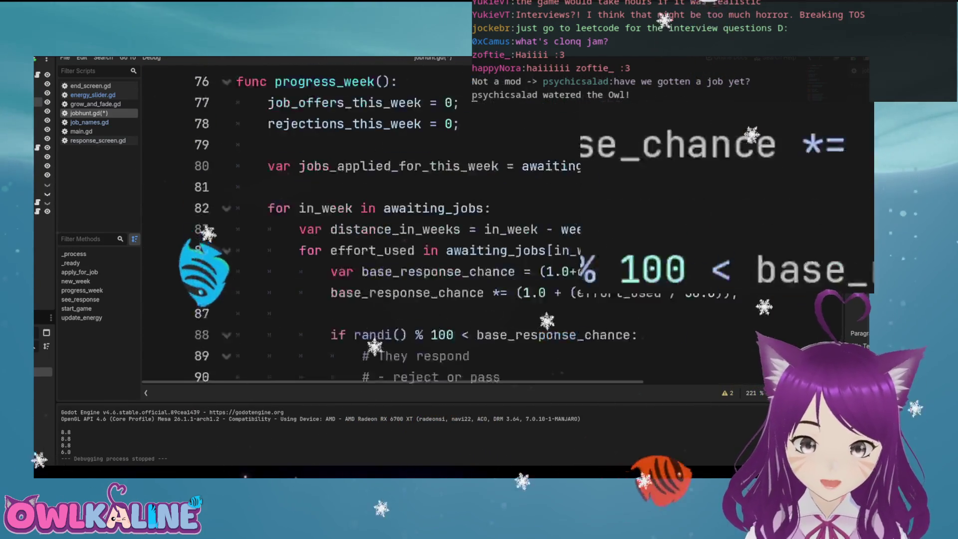
scroll(399, 224, up, 10)
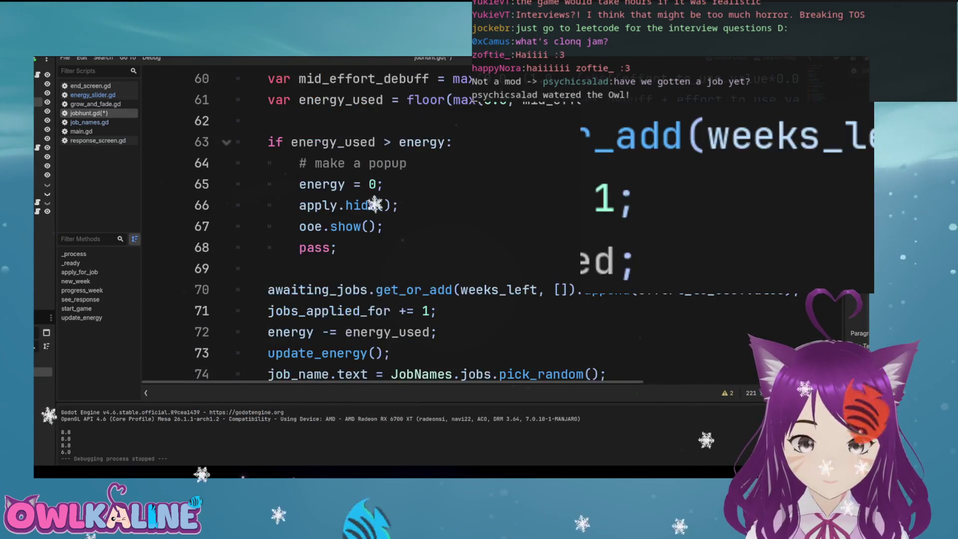
scroll(399, 225, down, 6)
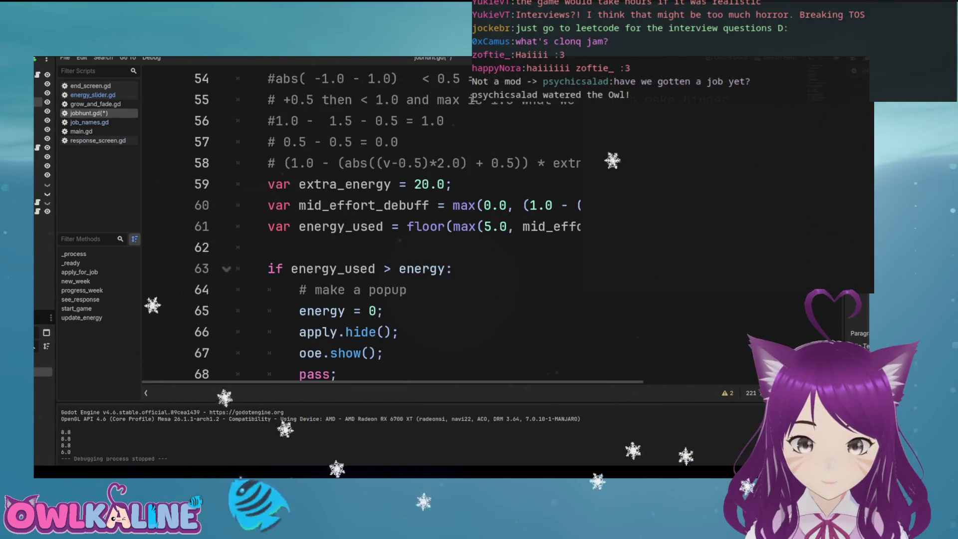
scroll(399, 224, down, 3)
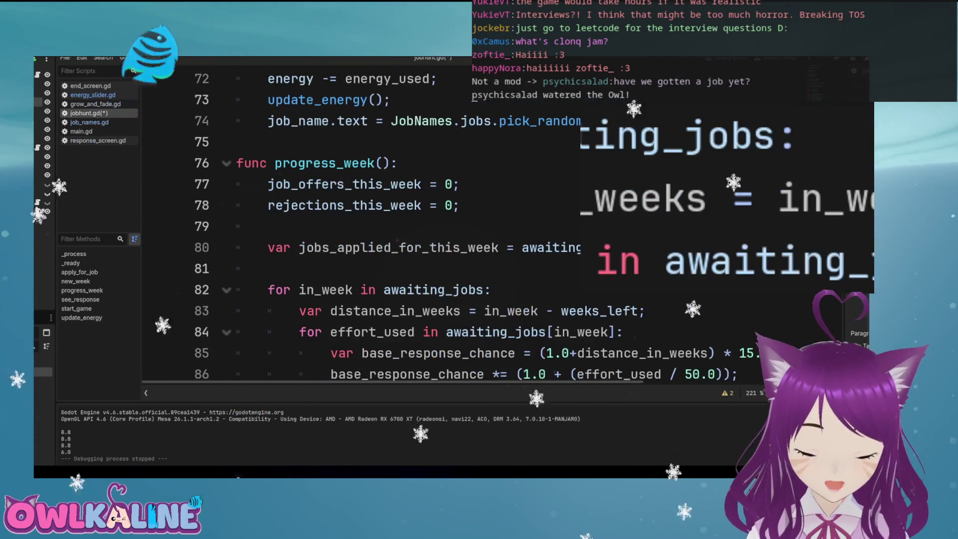
click(392, 248)
scroll(392, 248, down, 2)
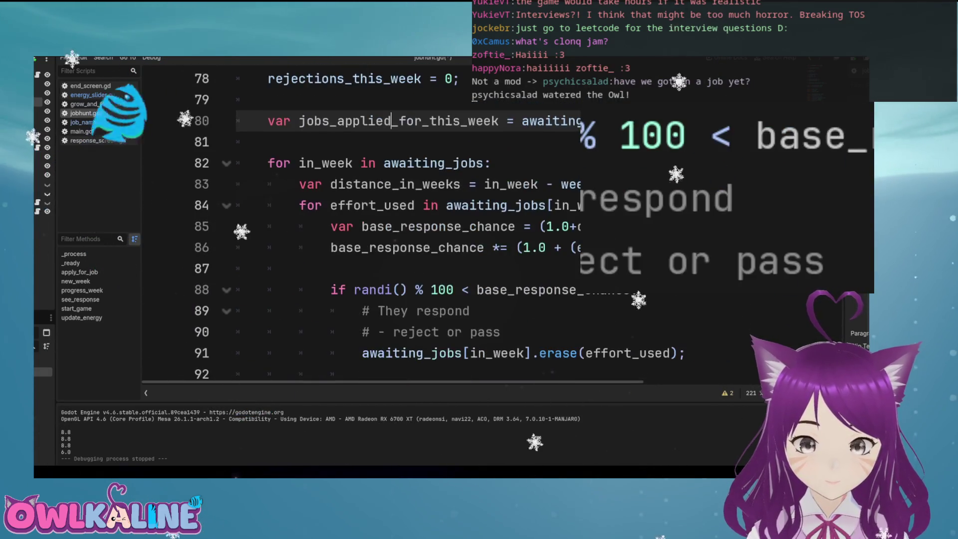
double_click(394, 184)
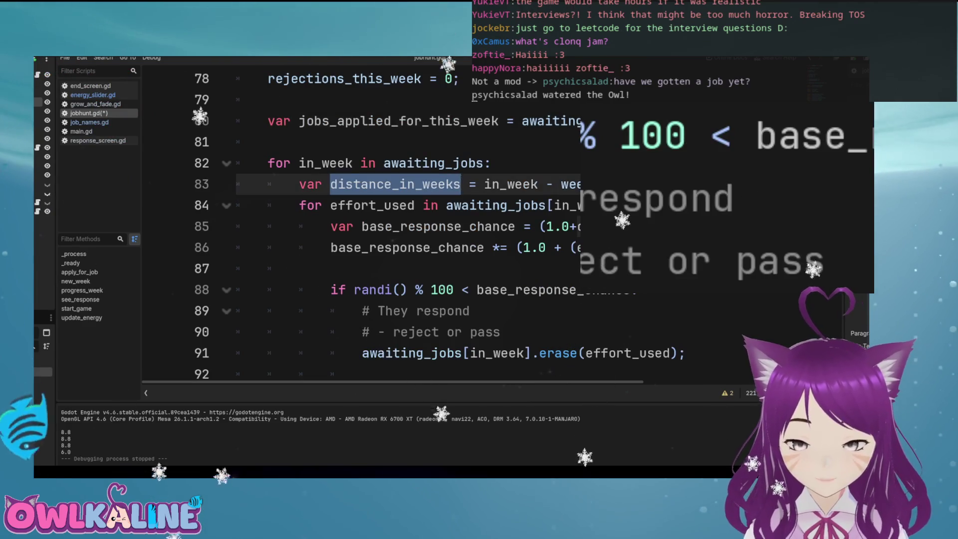
scroll(399, 224, down, 2)
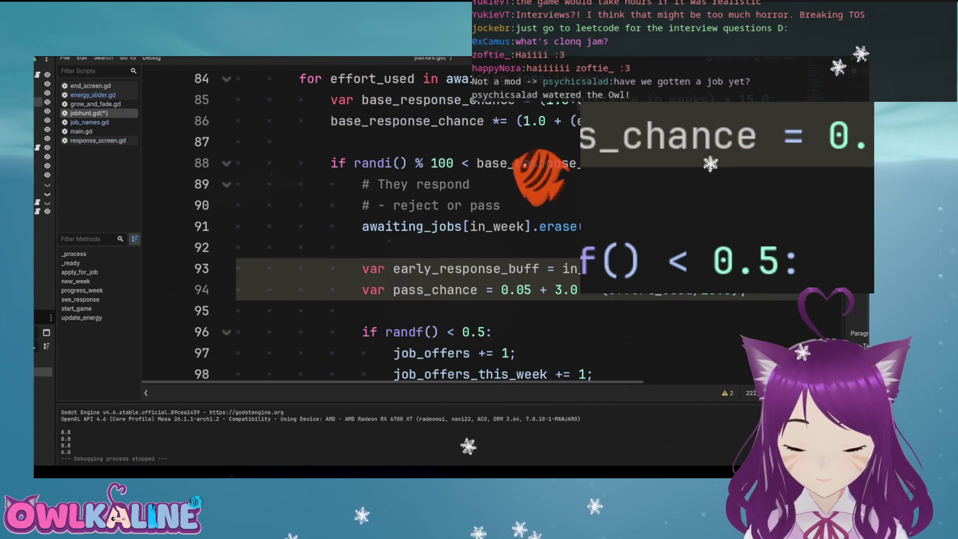
scroll(391, 224, up, 1)
drag(240, 205, 392, 163)
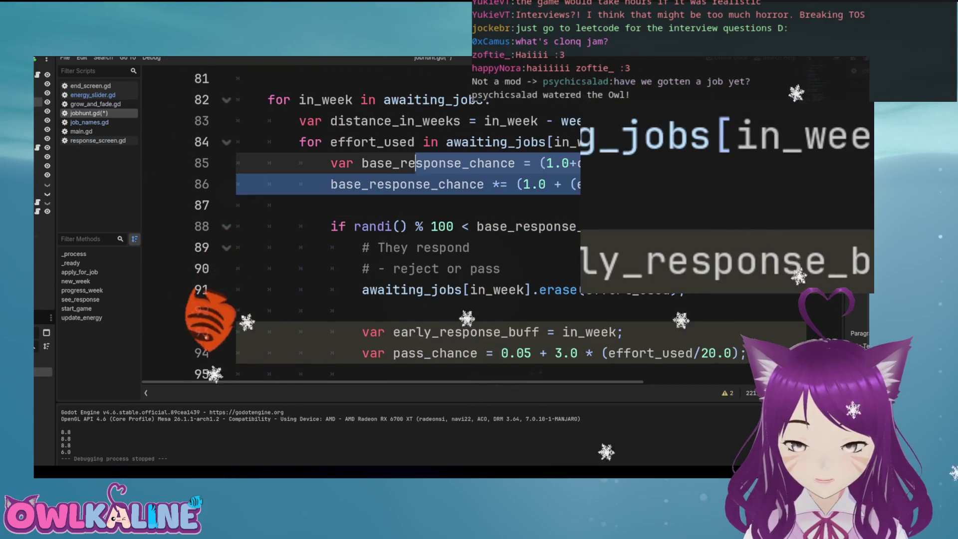
scroll(392, 225, down, 1)
Replace in_week on line 93 with distance_in_weeks, comparing against the line 85 formula
click(570, 268)
text(dis)
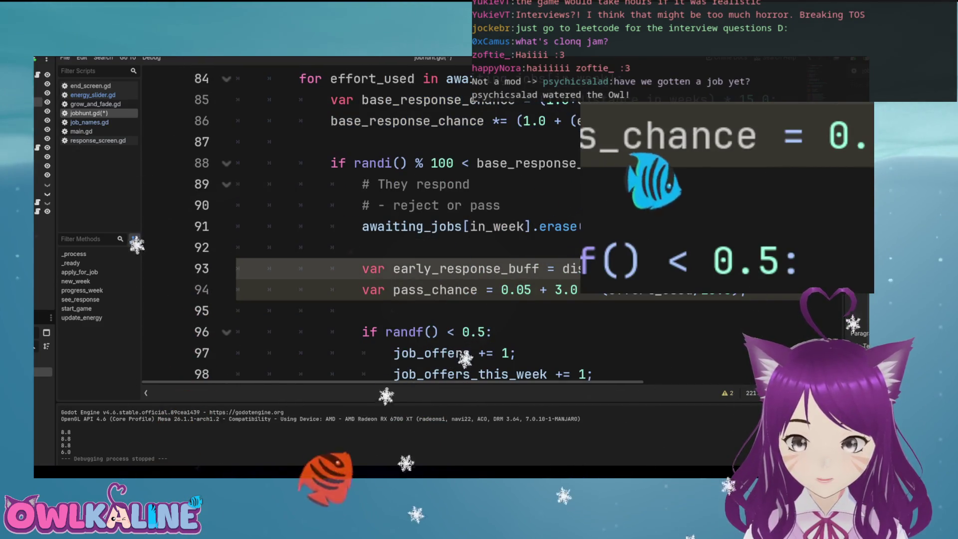
scroll(449, 225, up, 1)
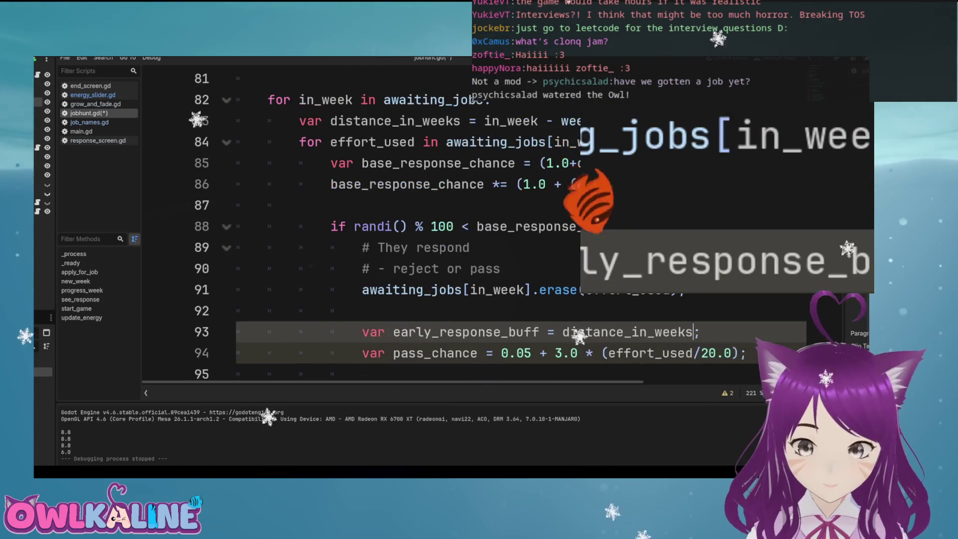
click(540, 163)
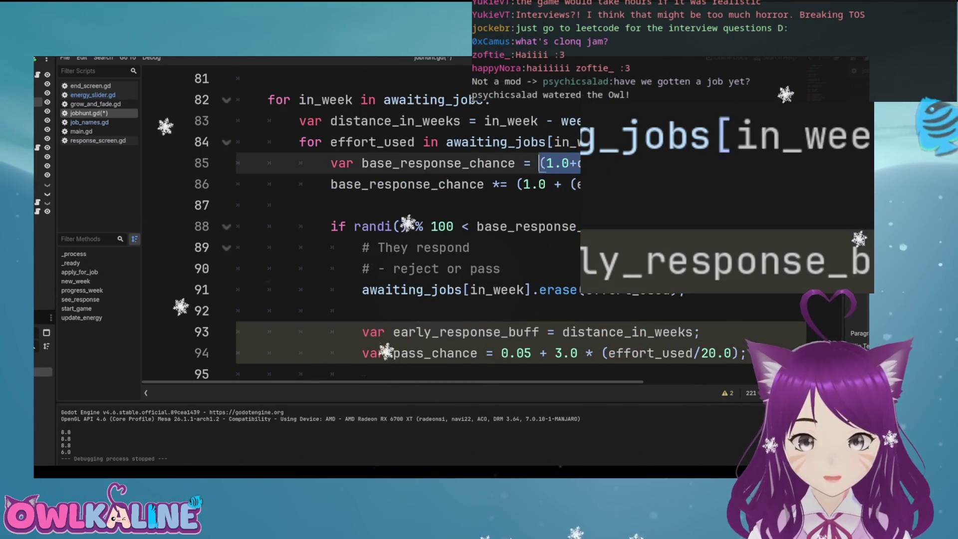
click(548, 332)
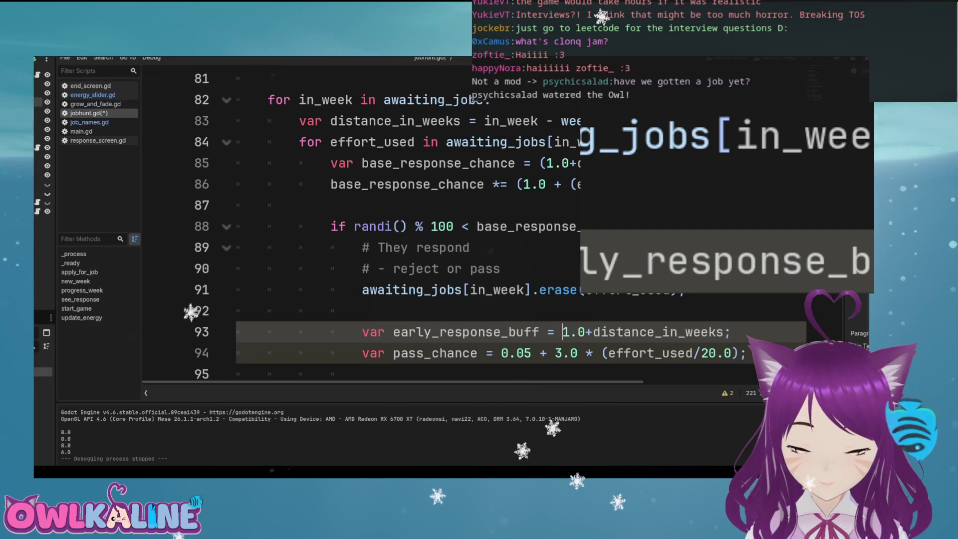
click(685, 331)
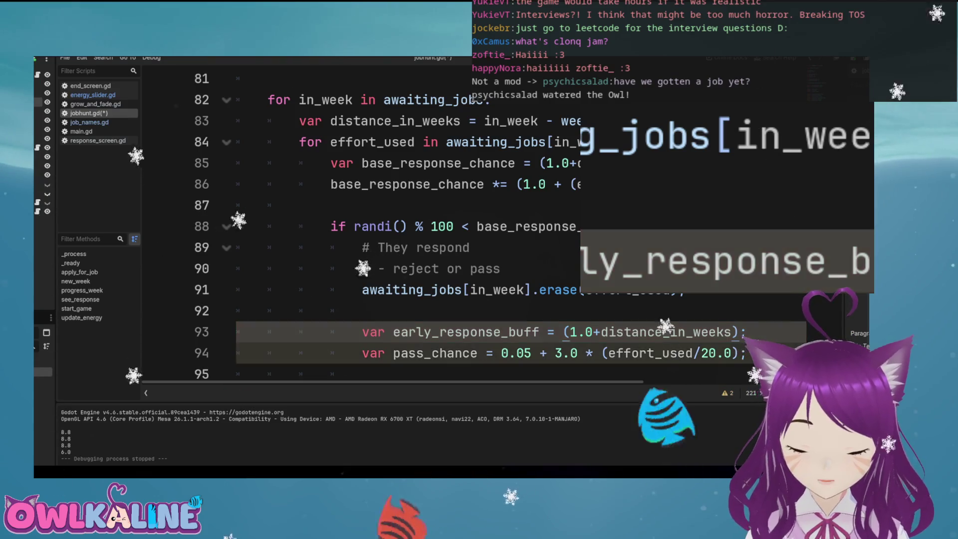
scroll(399, 225, down, 2)
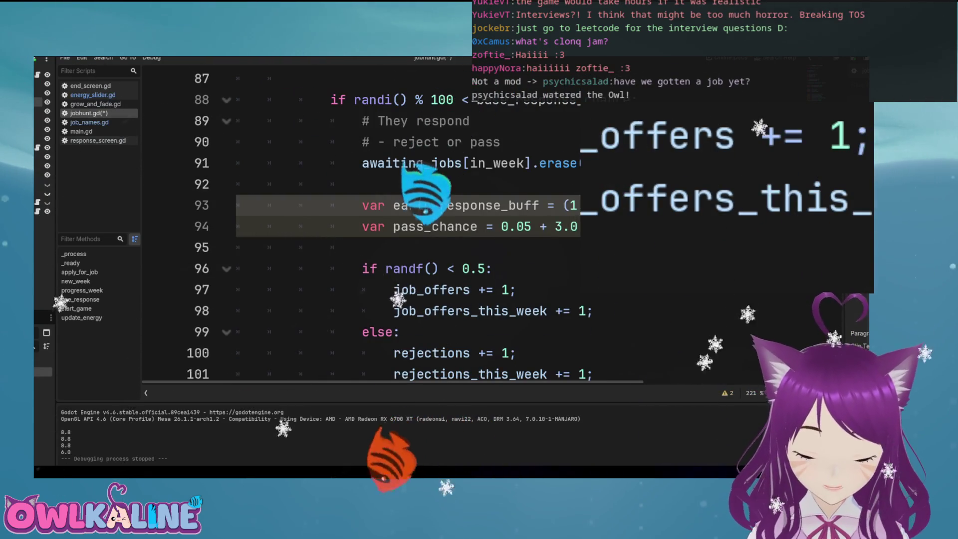
scroll(439, 319, right, 2)
text(distance_)
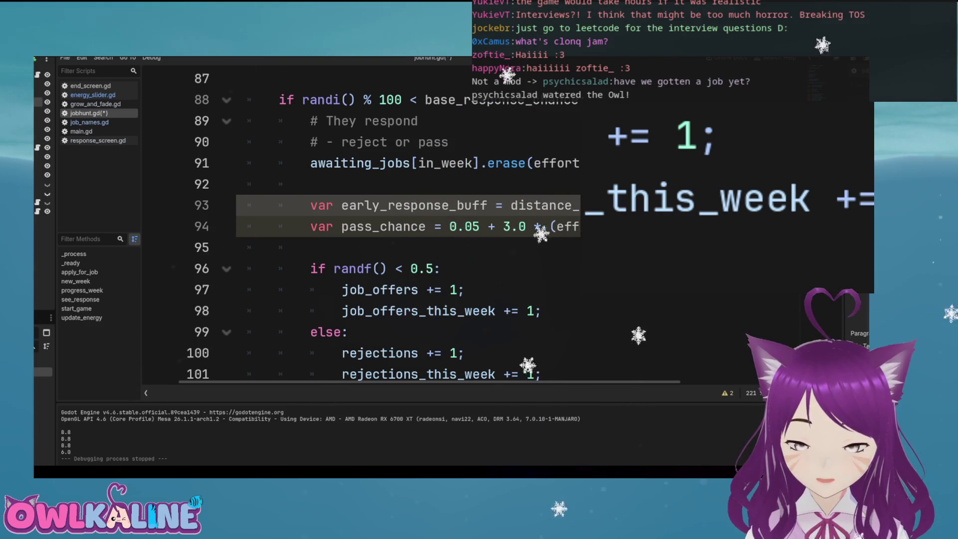
Change early_response_buff's value on line 93 to 25.0 - distance_in_weeks
key(ctrl+space)
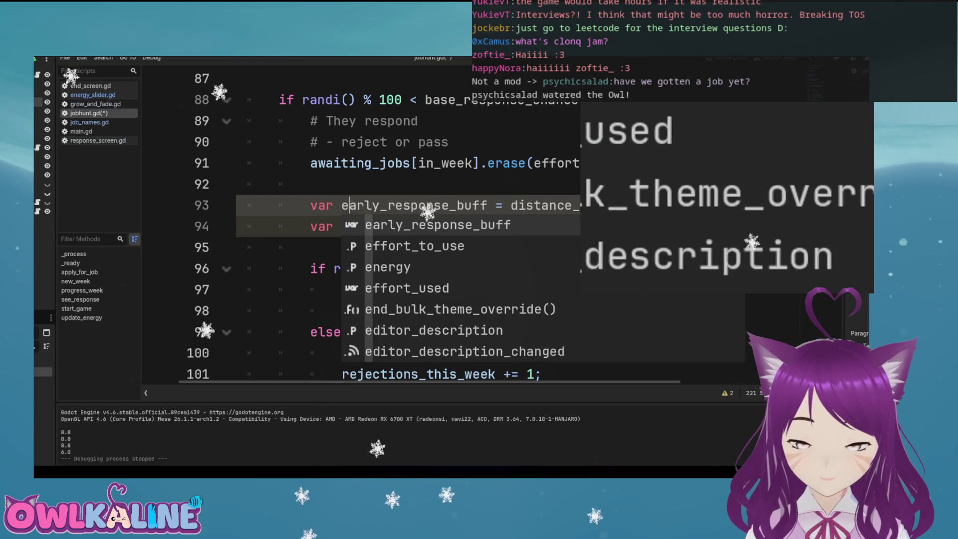
click(503, 205)
text(35.0)
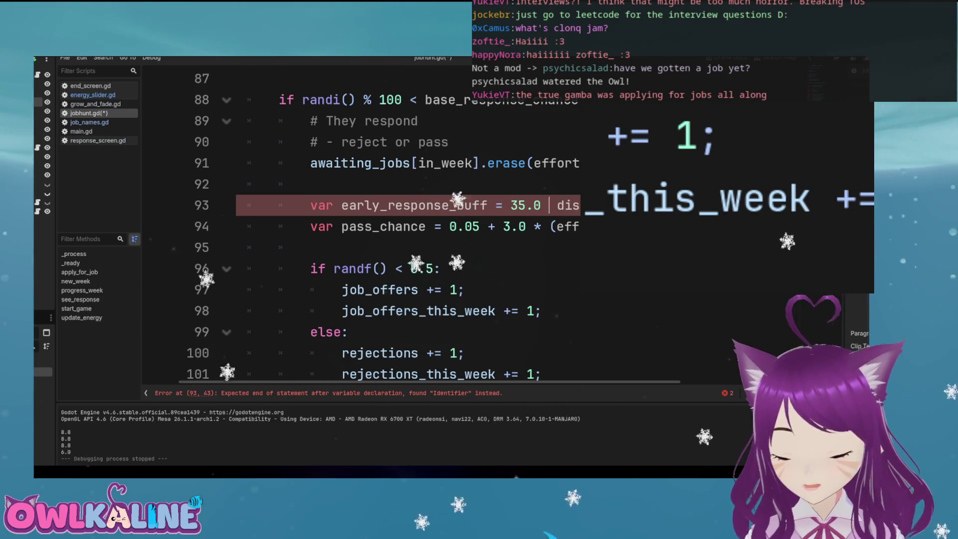
scroll(359, 224, up, 3)
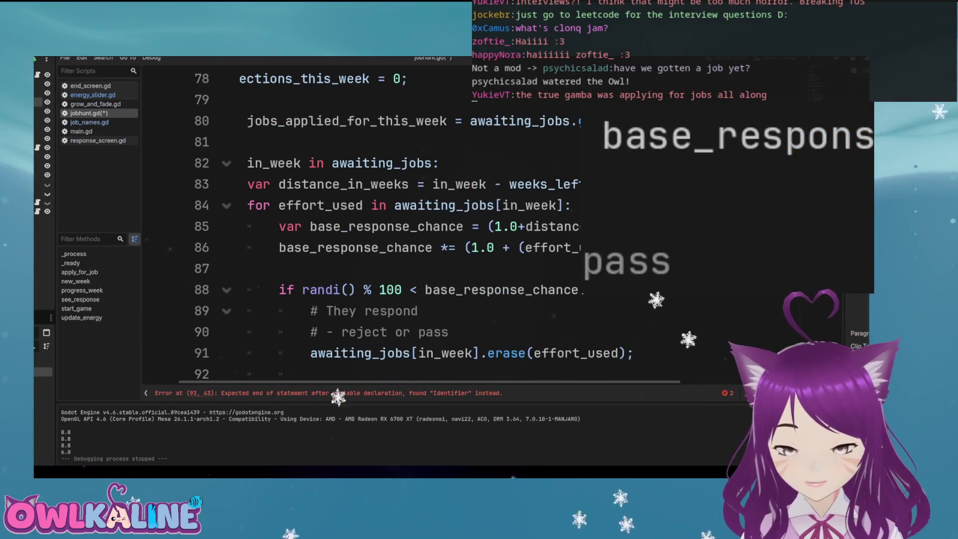
click(573, 247)
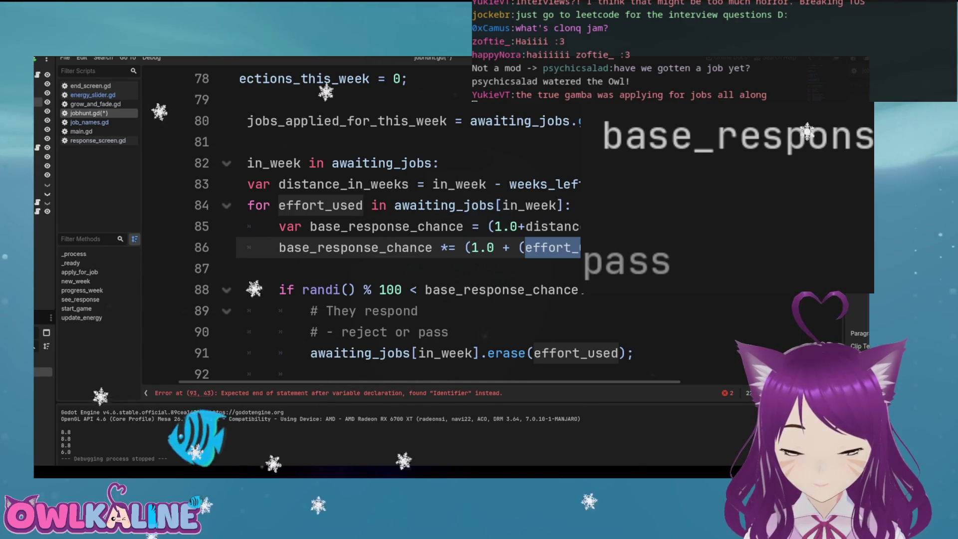
scroll(359, 225, down, 3)
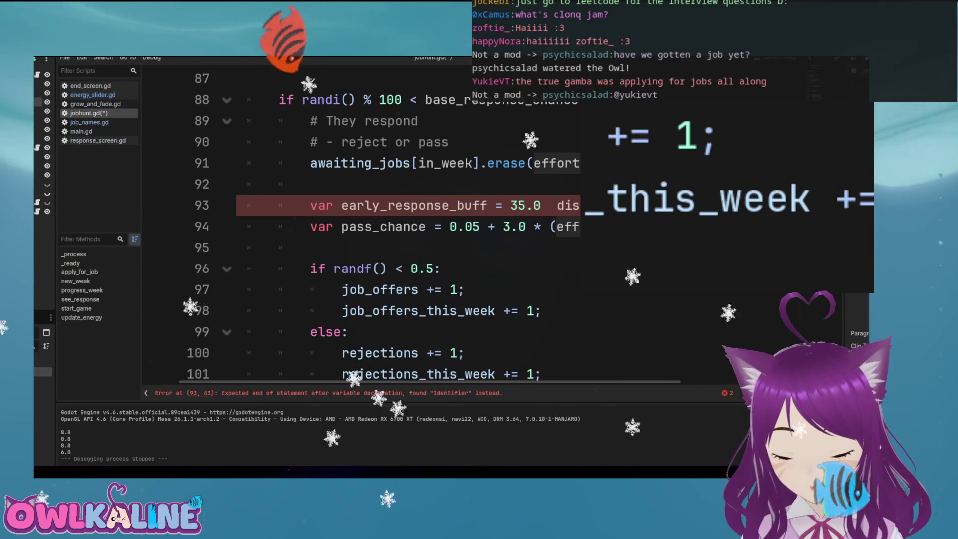
click(525, 205)
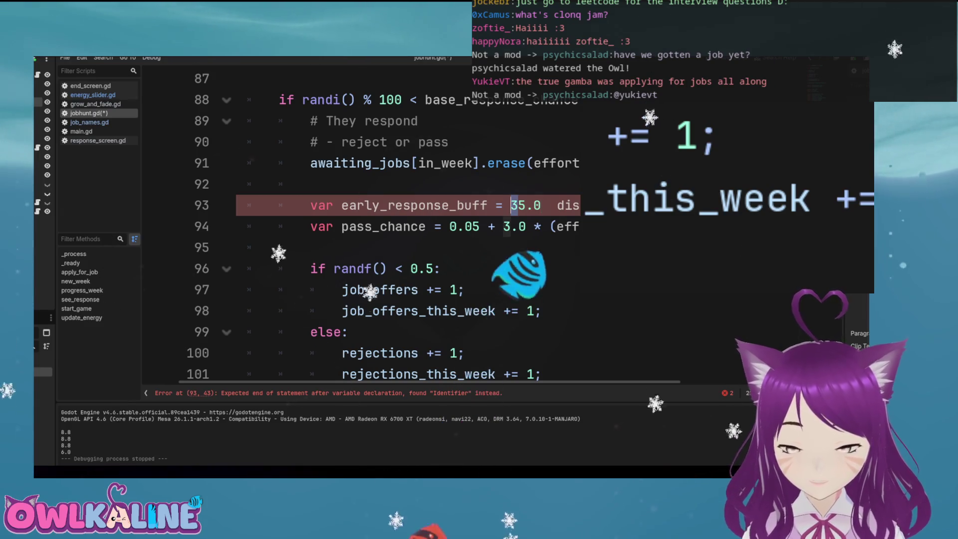
text(2)
key(Right)
key(Right)
key(Right)
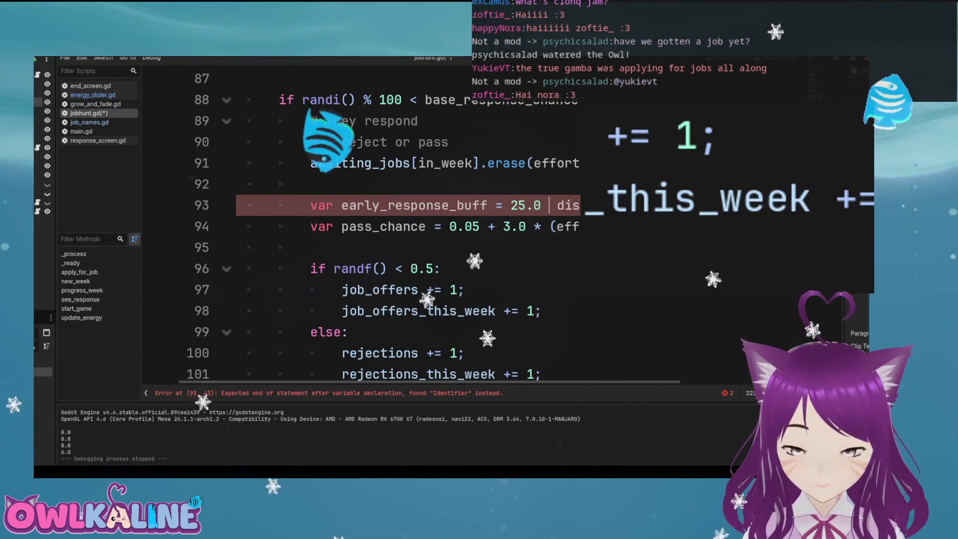
text(- )
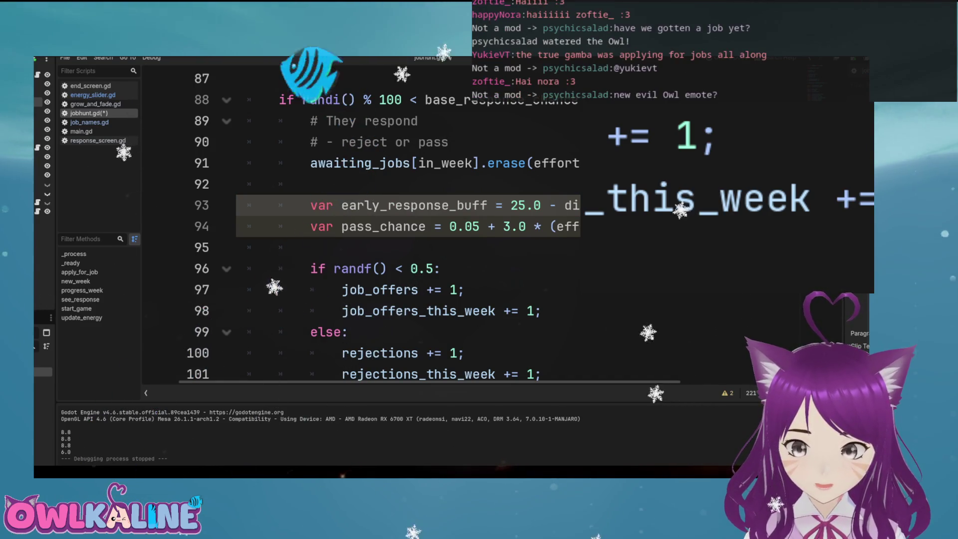
text(*)
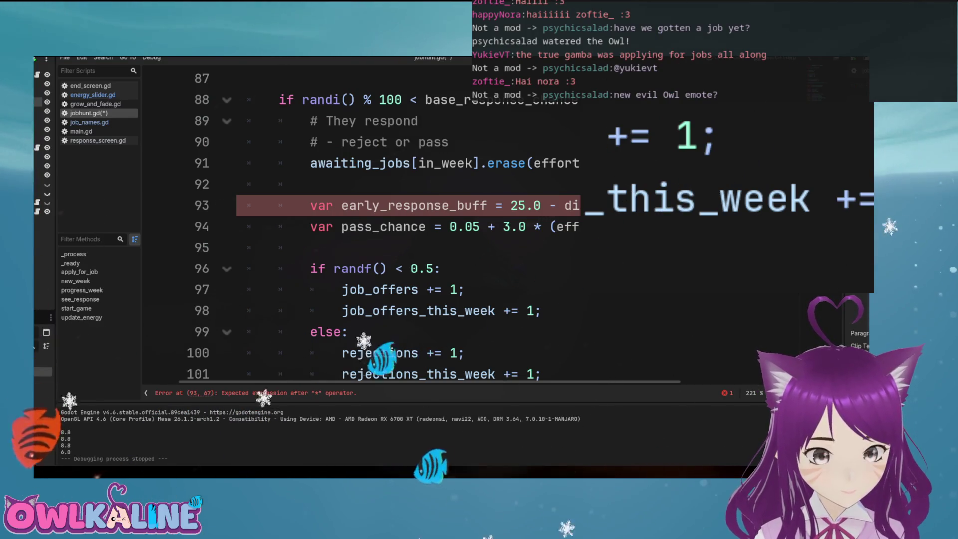
Save jobhunt.gd and remove the stray min( call before editing pass_chance's 0.05 base
key(ctrl+z)
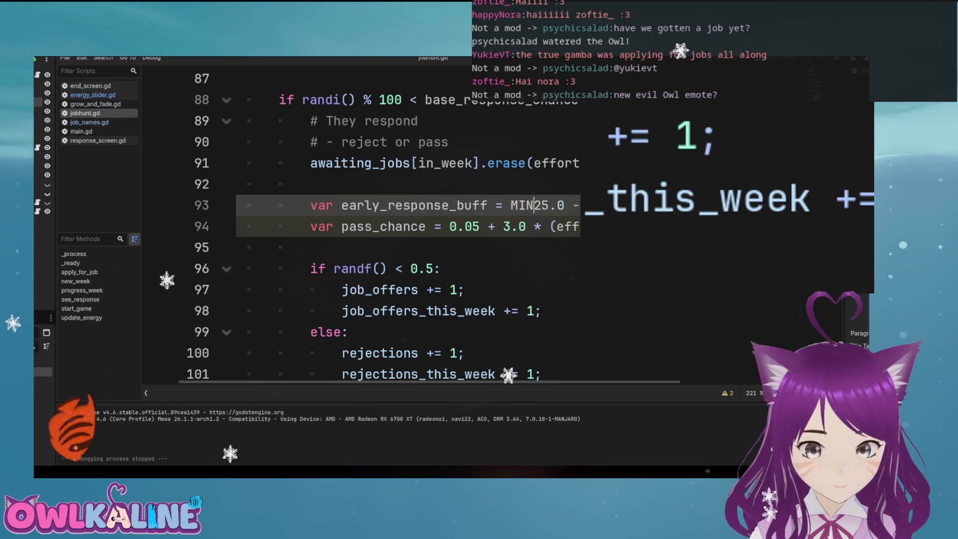
text(in)
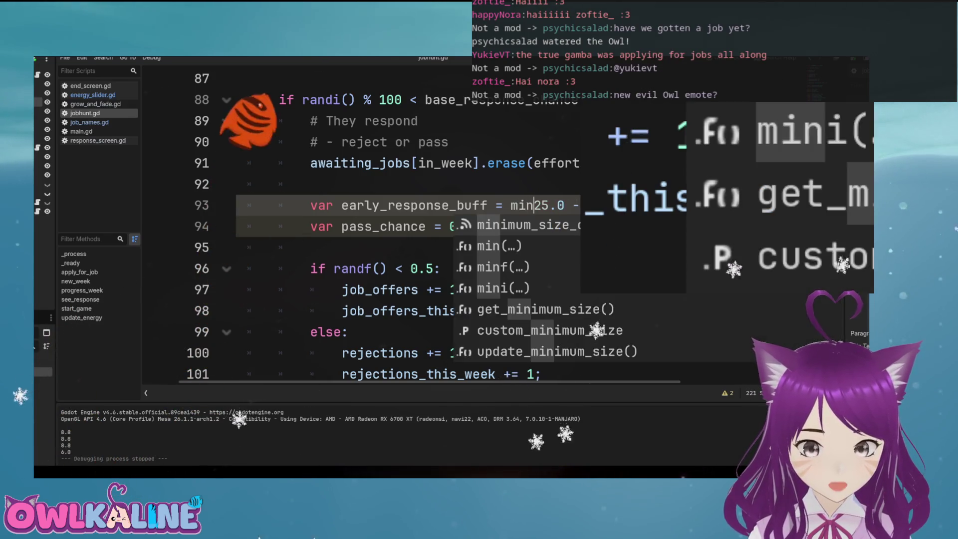
text(()
key(BackSpace)
key(BackSpace)
key(BackSpace)
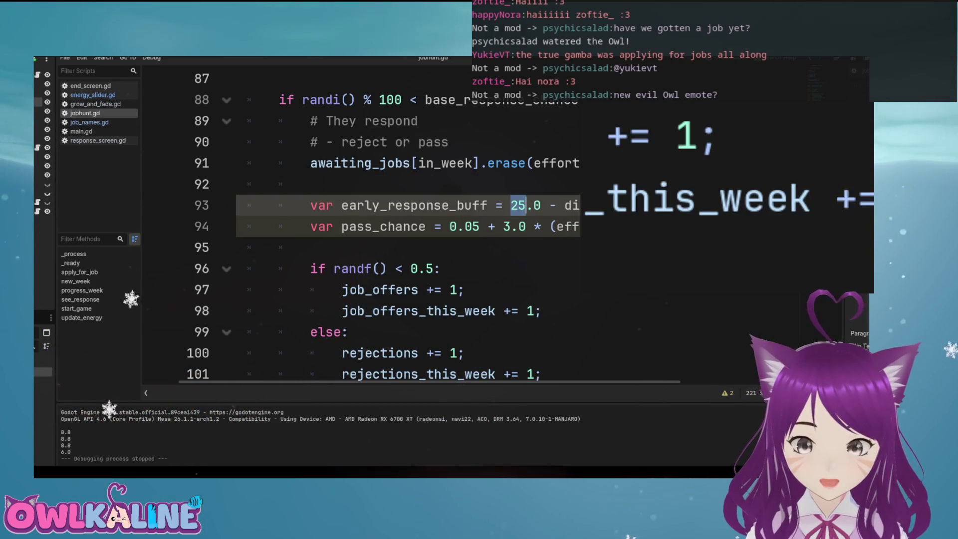
click(480, 227)
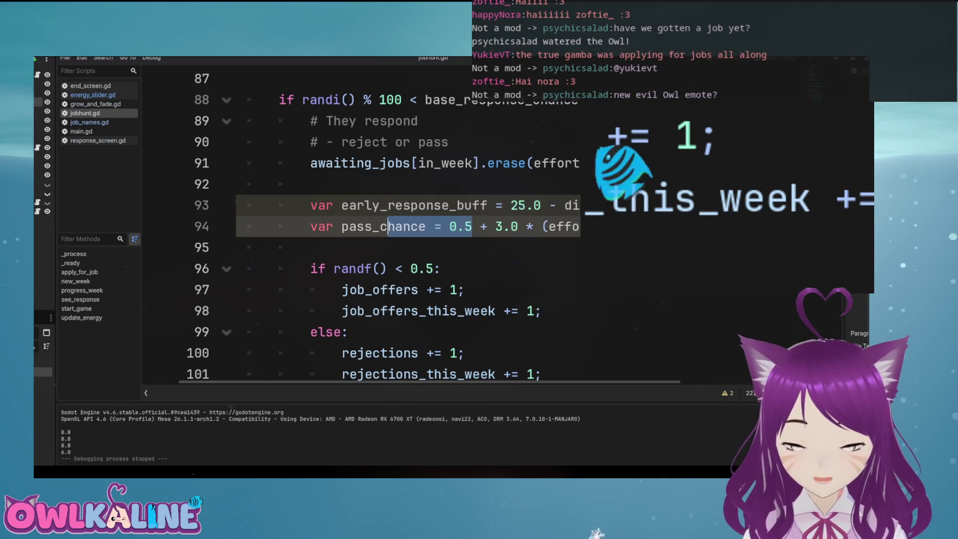
On line 94, change the multiplier from 3.0 to 5.0 and the base from 0.5 to 3.0
scroll(399, 225, down, 1)
scroll(399, 225, up, 1)
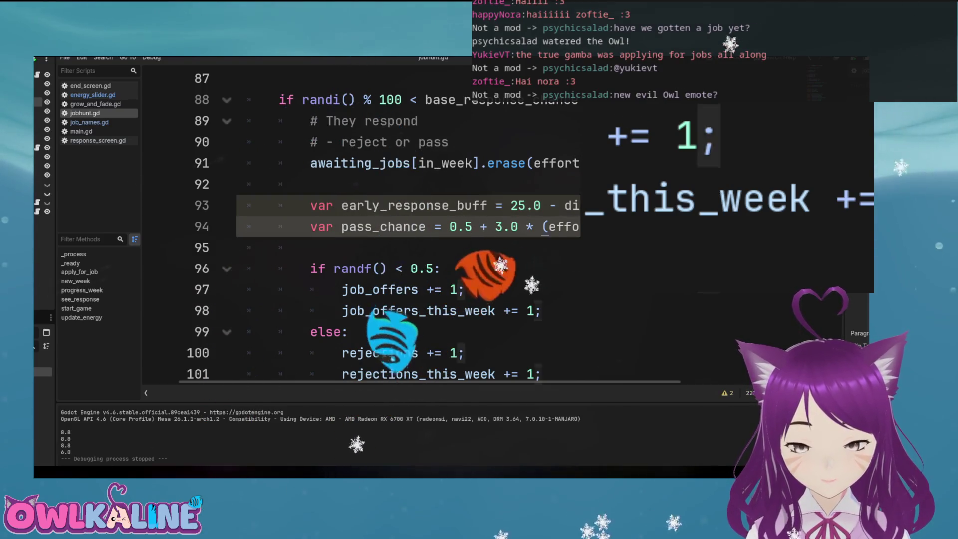
drag(579, 227, 543, 227)
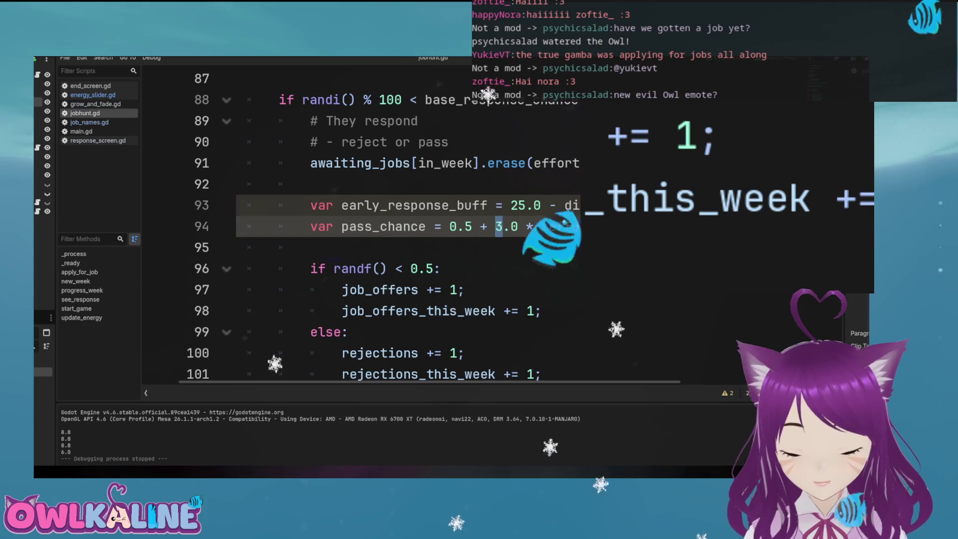
text(5)
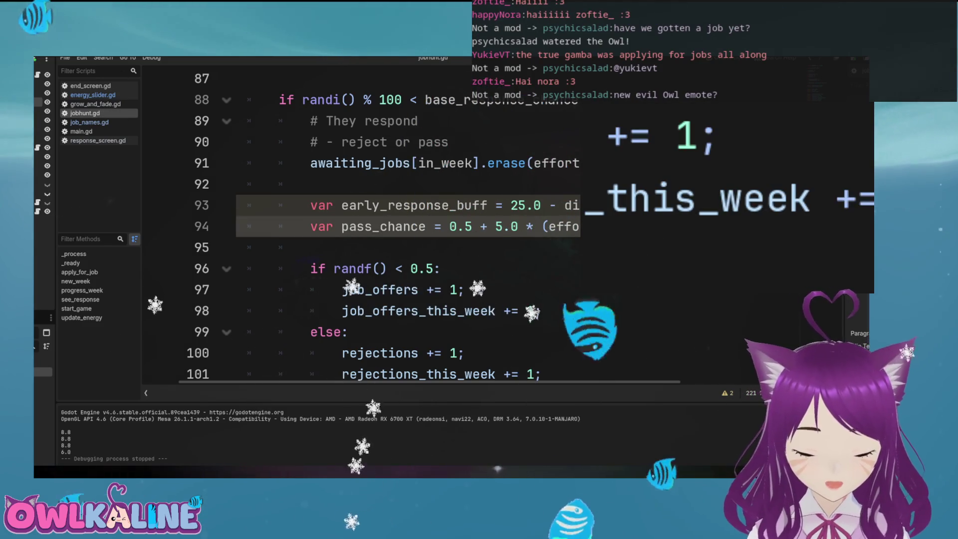
click(452, 226)
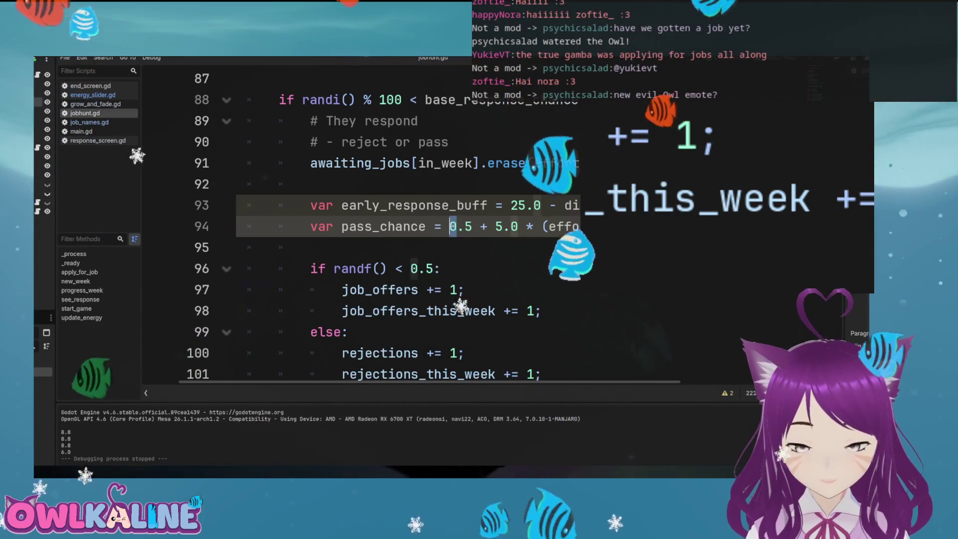
text(3)
click(534, 205)
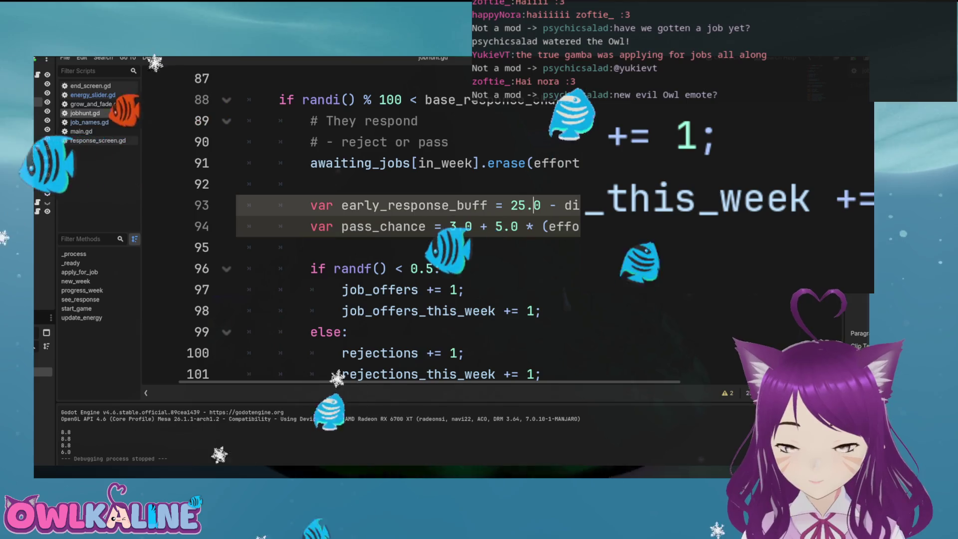
double_click(468, 227)
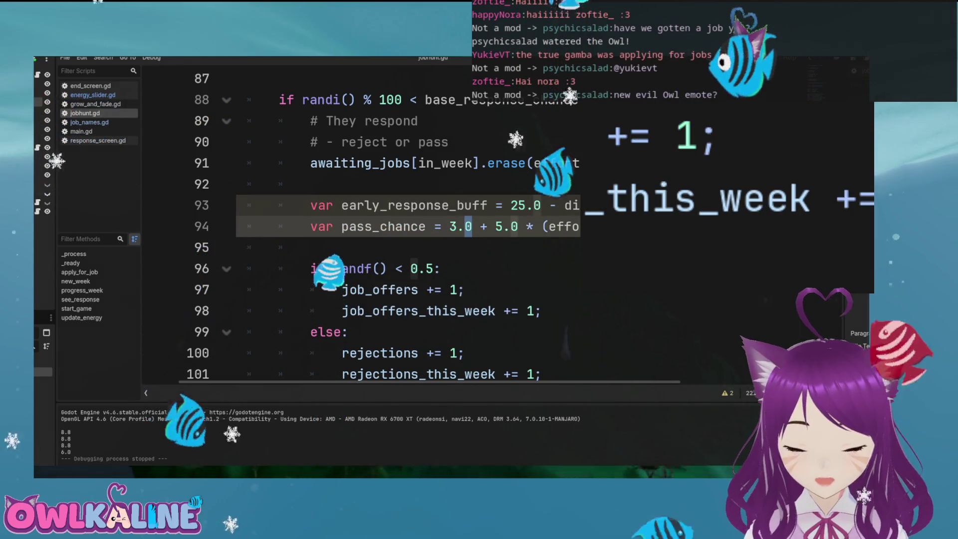
click(481, 226)
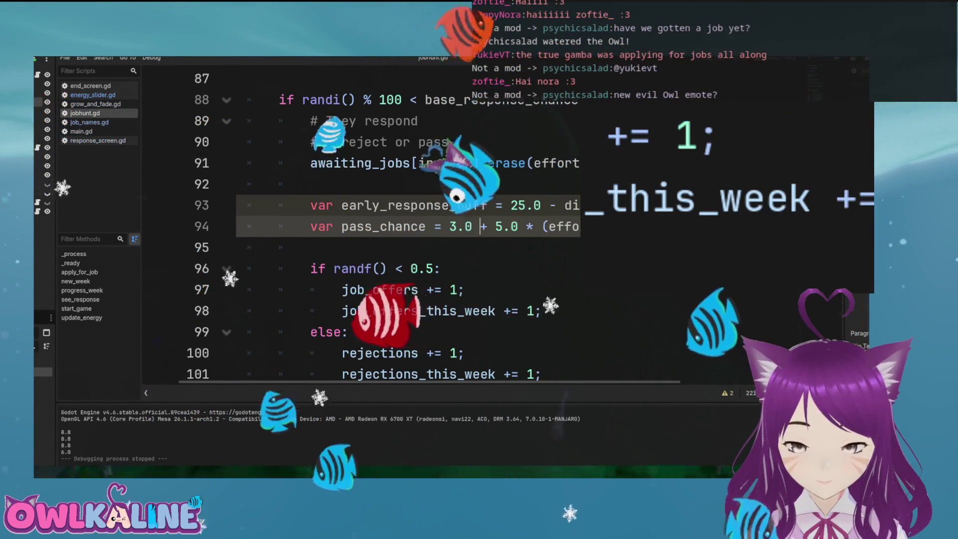
double_click(572, 205)
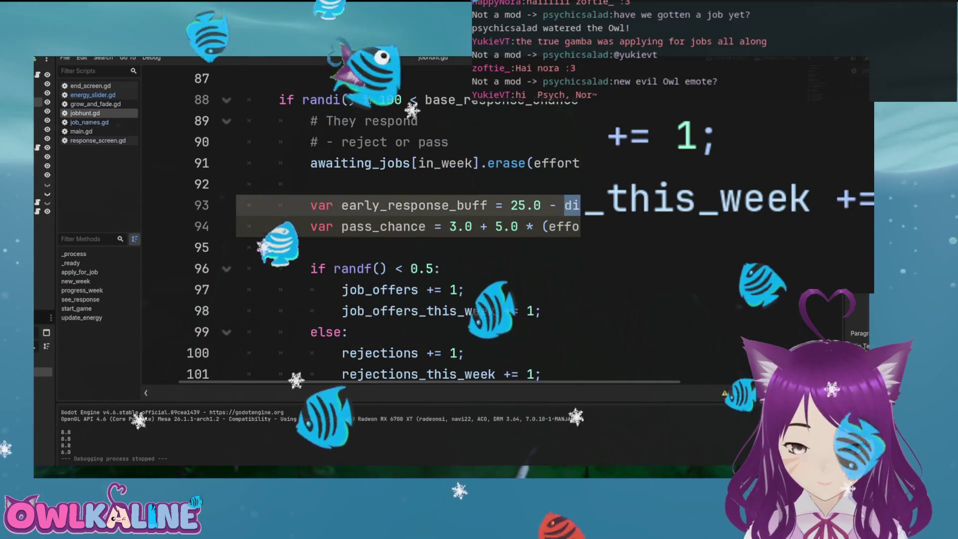
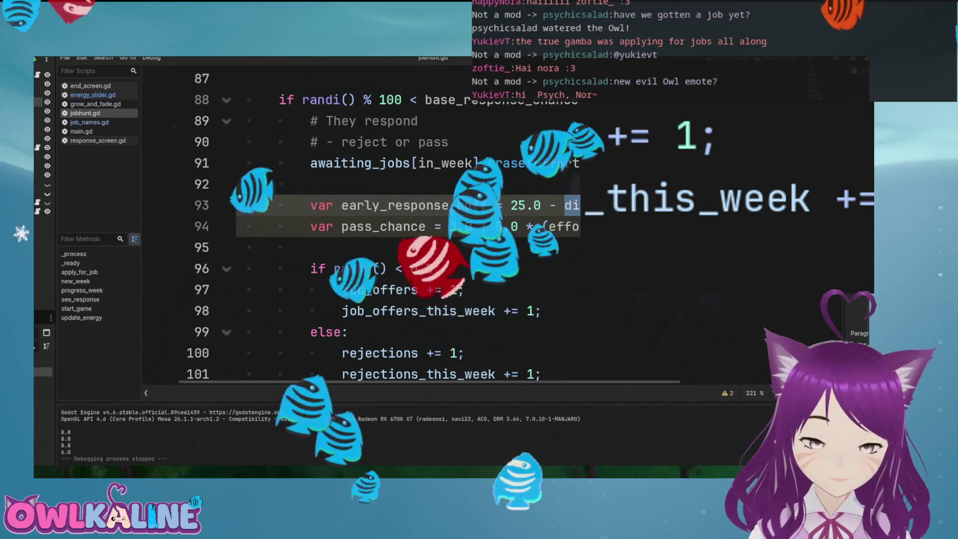
Replace 0.5 on line 96 with pass_chance, save jobhunt.gd, and run the game
double_click(421, 268)
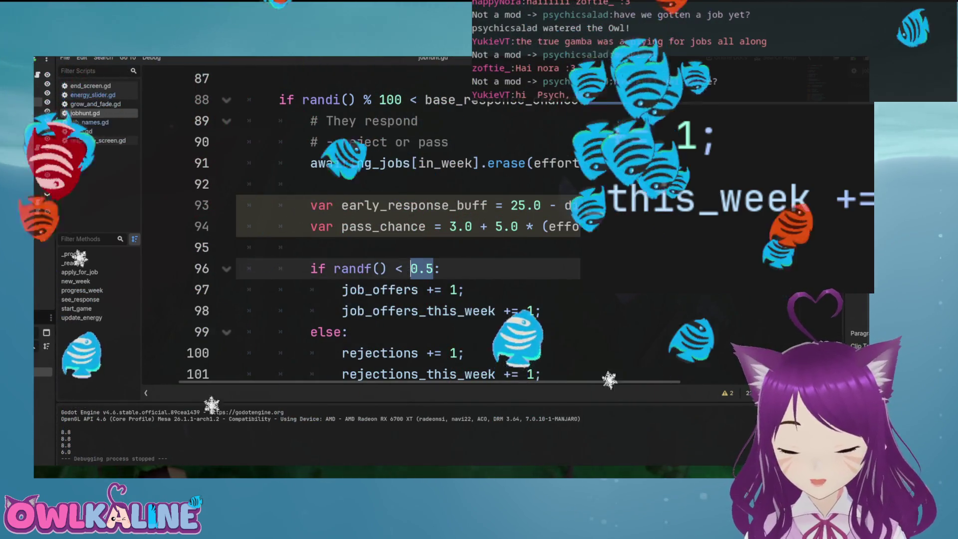
text(pass_chance)
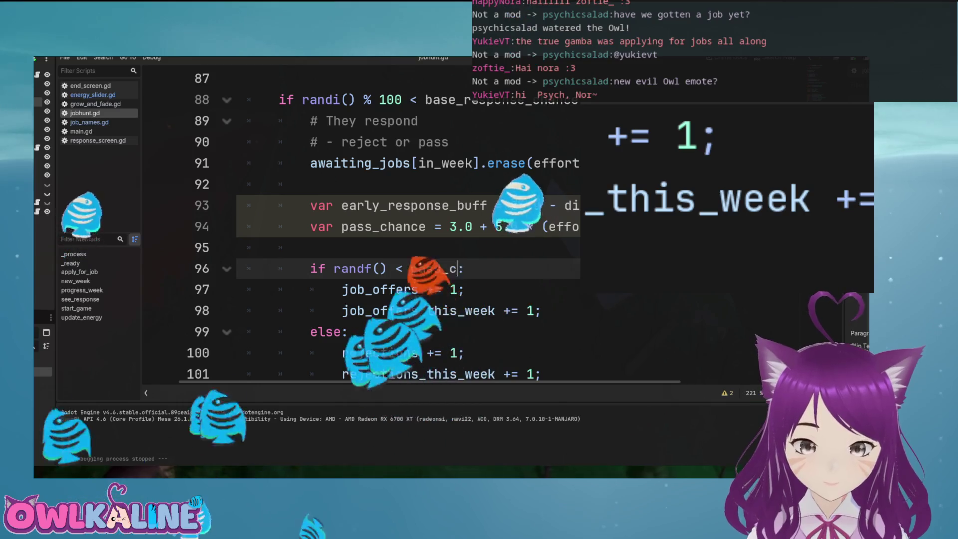
key(ctrl+s)
click(299, 248)
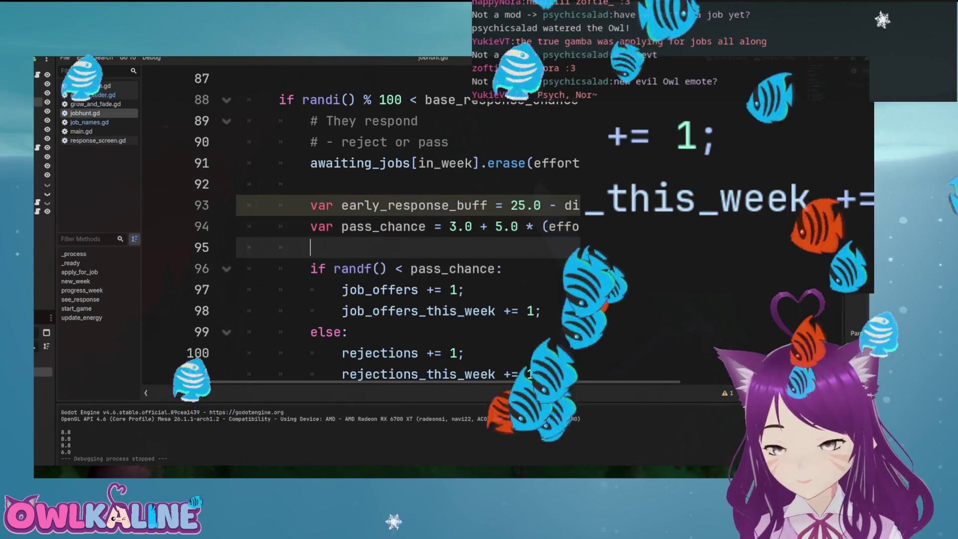
key(F5)
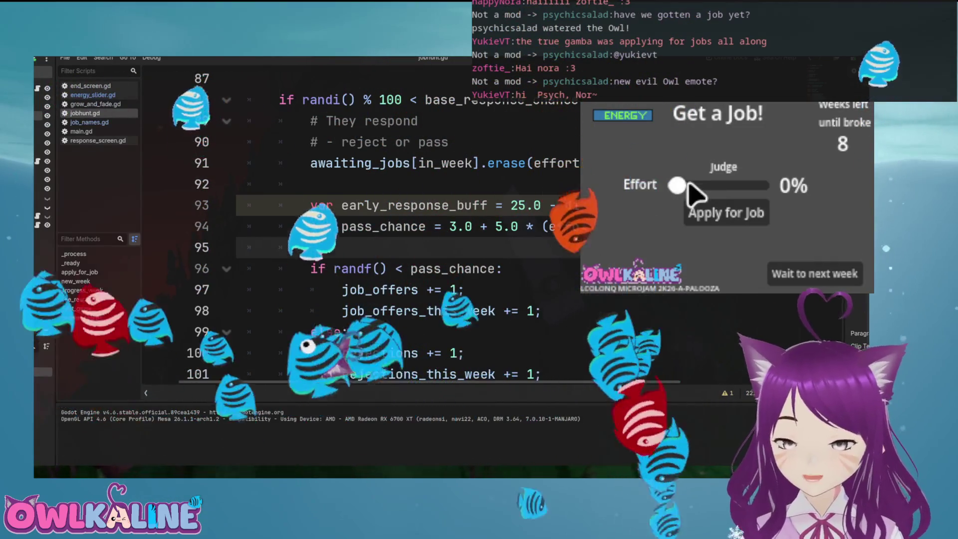
Apply for the Judge, Artist and Butcher jobs at varying effort, ending at 0%
drag(677, 187, 696, 189)
click(711, 214)
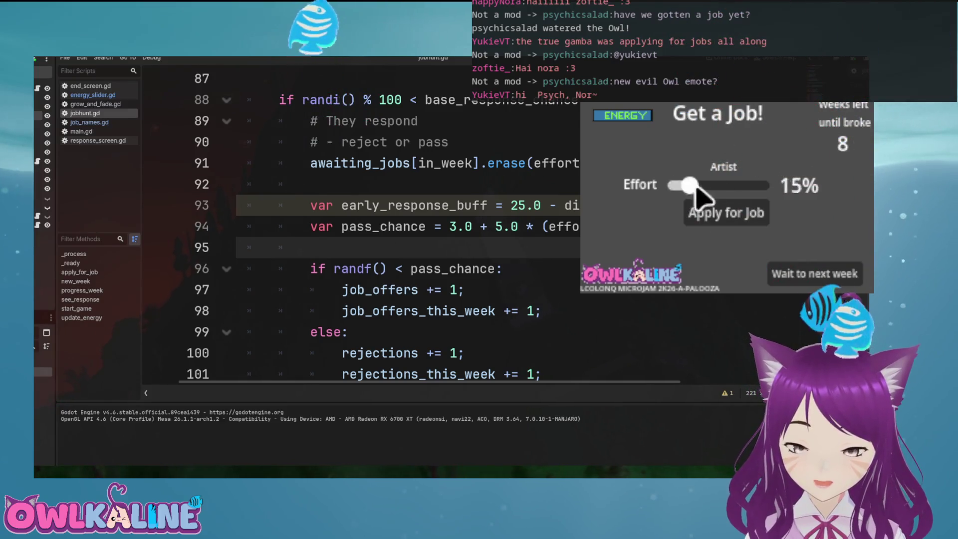
click(741, 218)
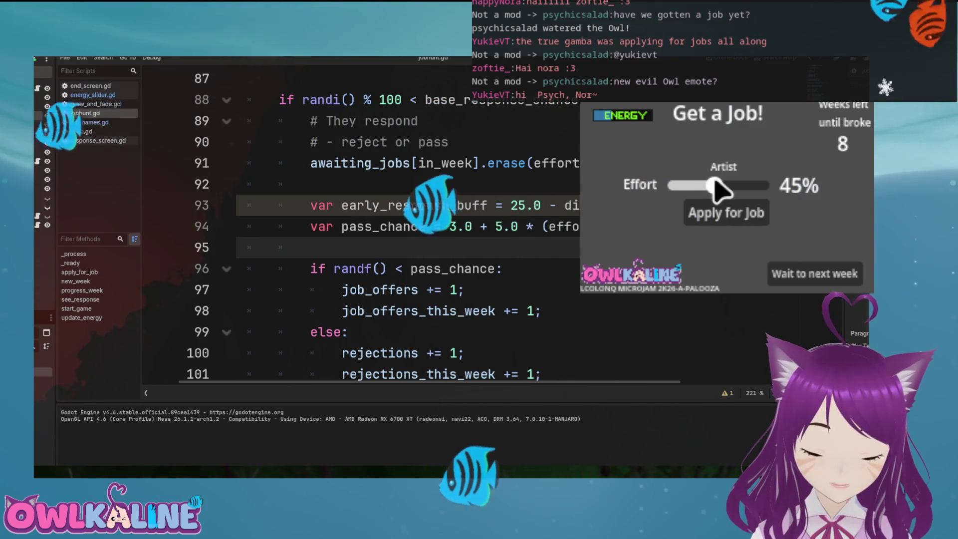
scroll(740, 189, up, 10)
click(748, 219)
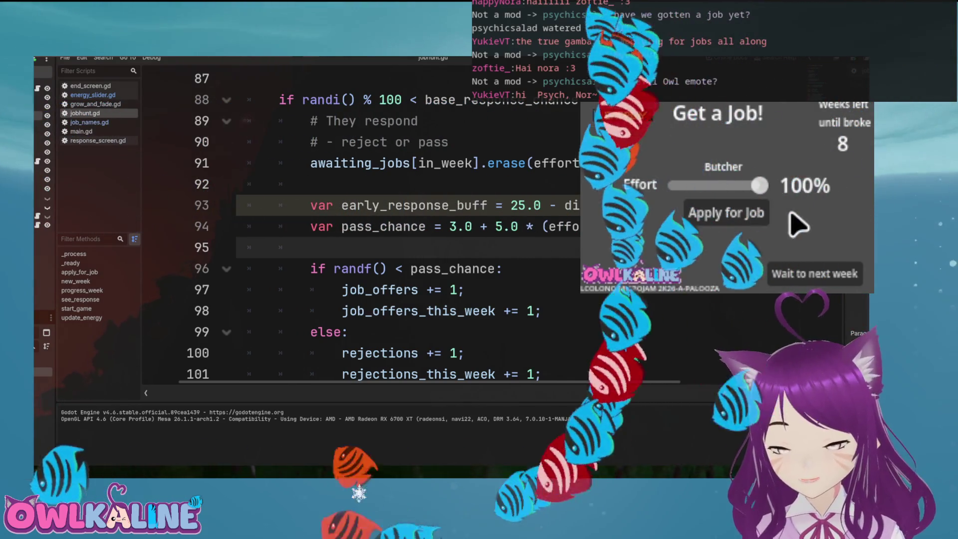
click(705, 186)
drag(705, 185, 676, 186)
Advance to next week, view the responses announcing a job offer, then restart the game
click(727, 213)
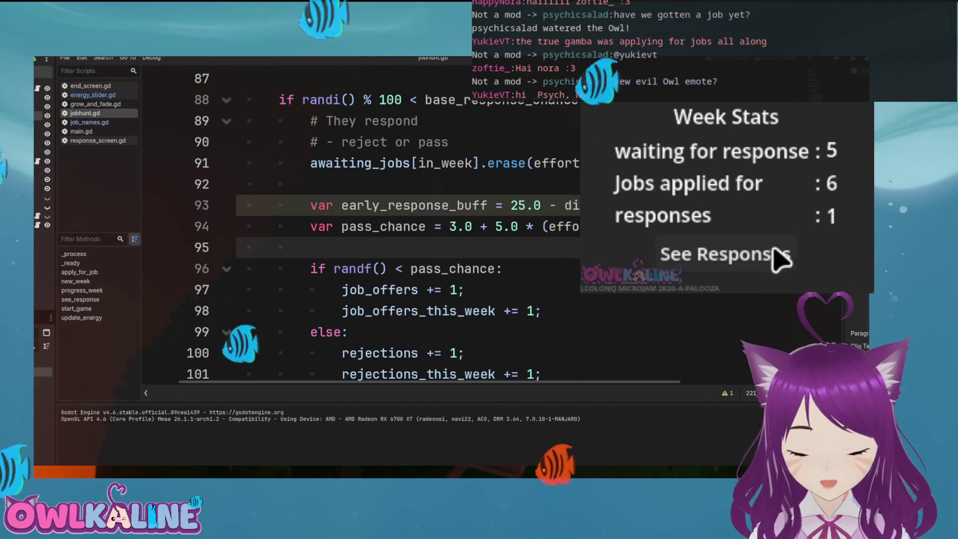
click(755, 255)
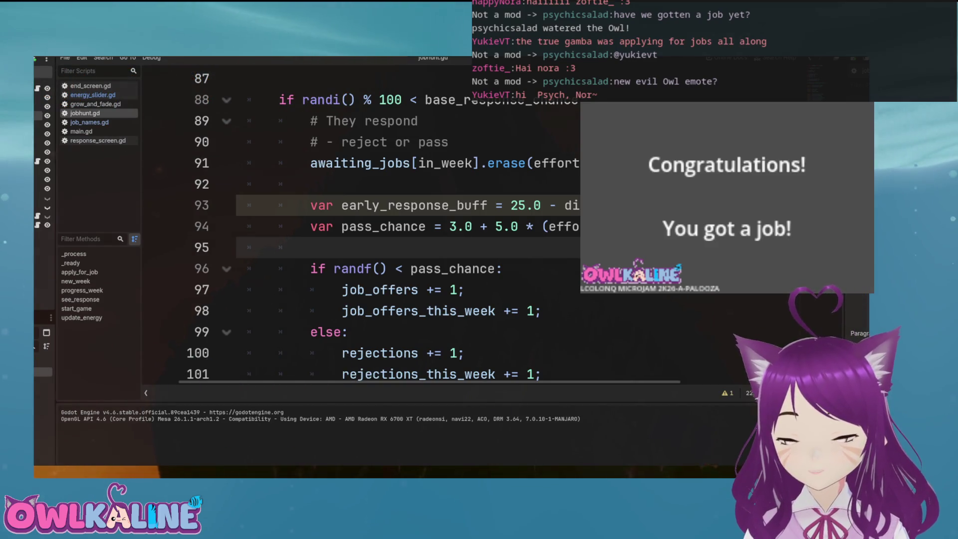
key(F8)
key(F5)
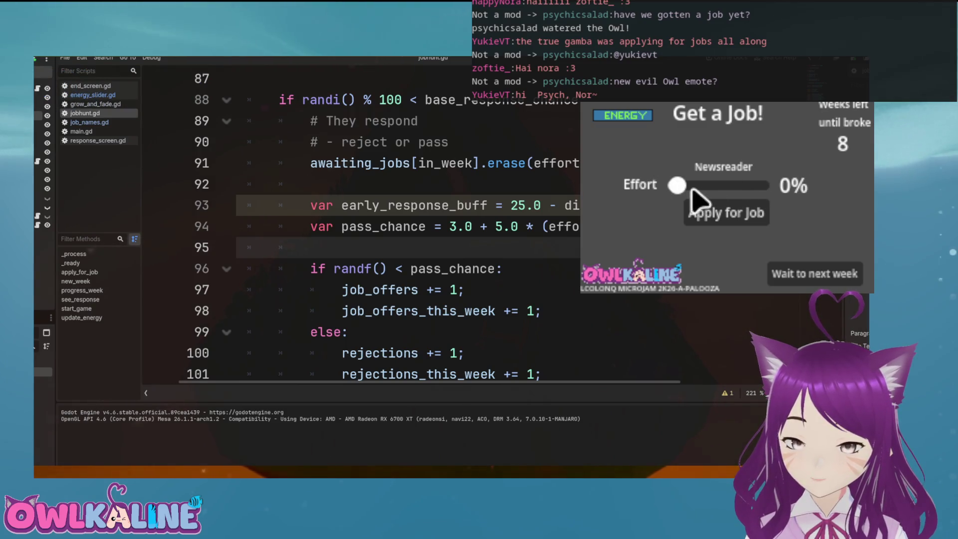
Apply for the Newsreader, Optician and Model jobs, the Model at 70% effort
mouse_move(691, 190)
mouse_down()
mouse_move(722, 187)
mouse_move(703, 185)
mouse_up()
click(727, 220)
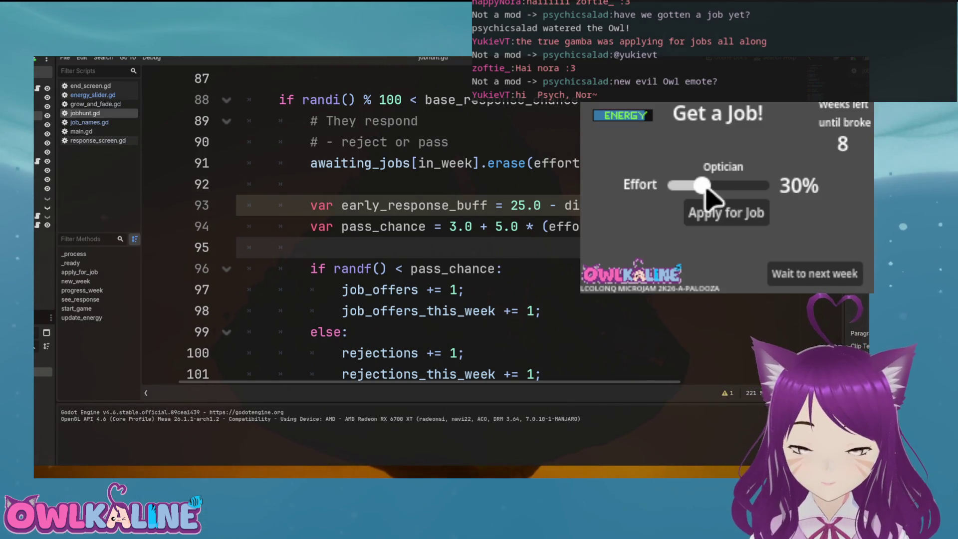
mouse_move(700, 192)
mouse_down()
mouse_move(727, 187)
mouse_move(680, 187)
mouse_move(736, 188)
mouse_up()
click(724, 210)
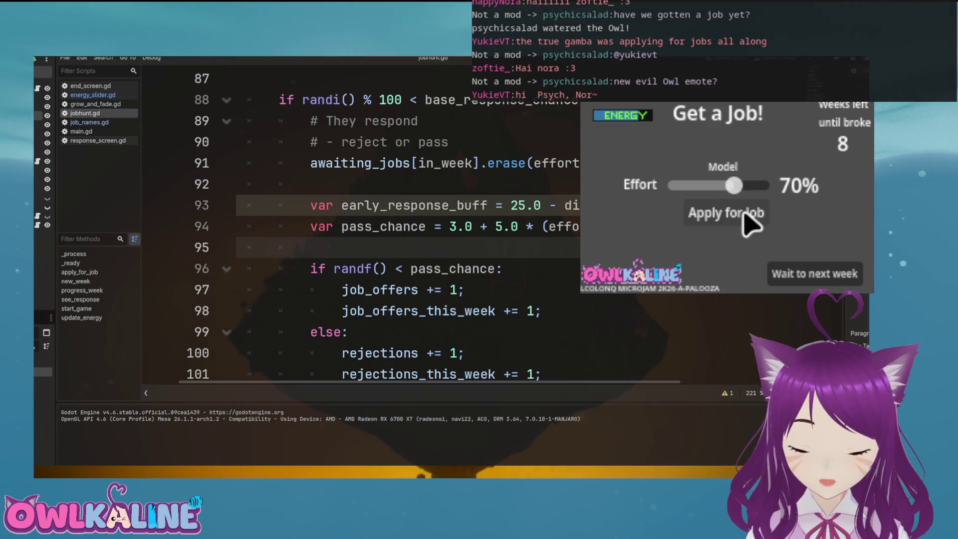
click(731, 210)
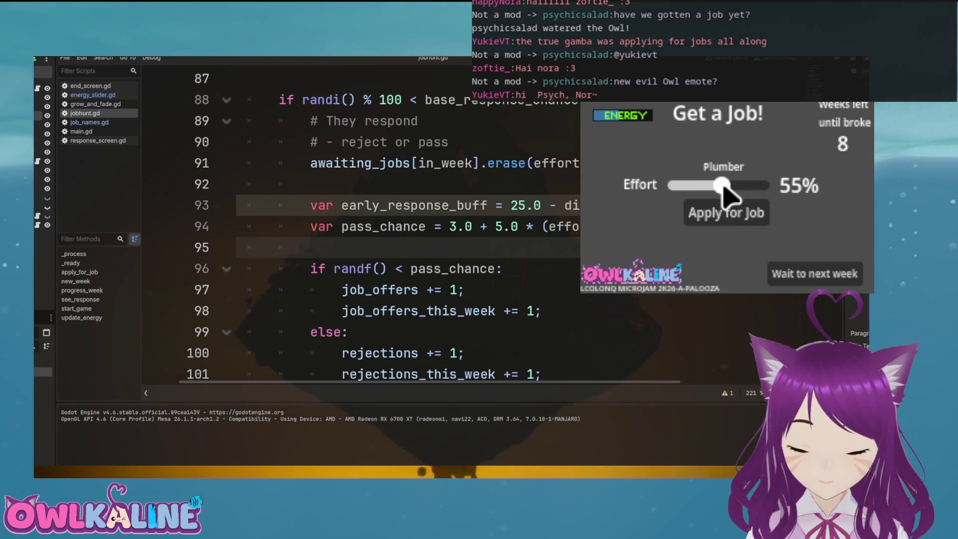
Apply for the Plumber job and one more at 10%, then check the three acceptances and stop the game
mouse_move(729, 186)
mouse_down()
mouse_move(743, 186)
mouse_move(685, 188)
mouse_up()
click(731, 213)
click(712, 214)
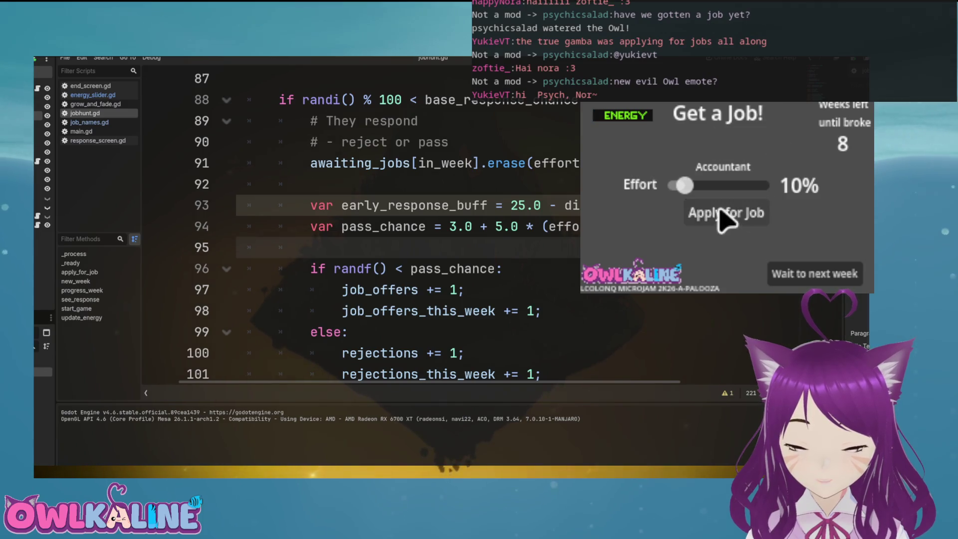
click(812, 278)
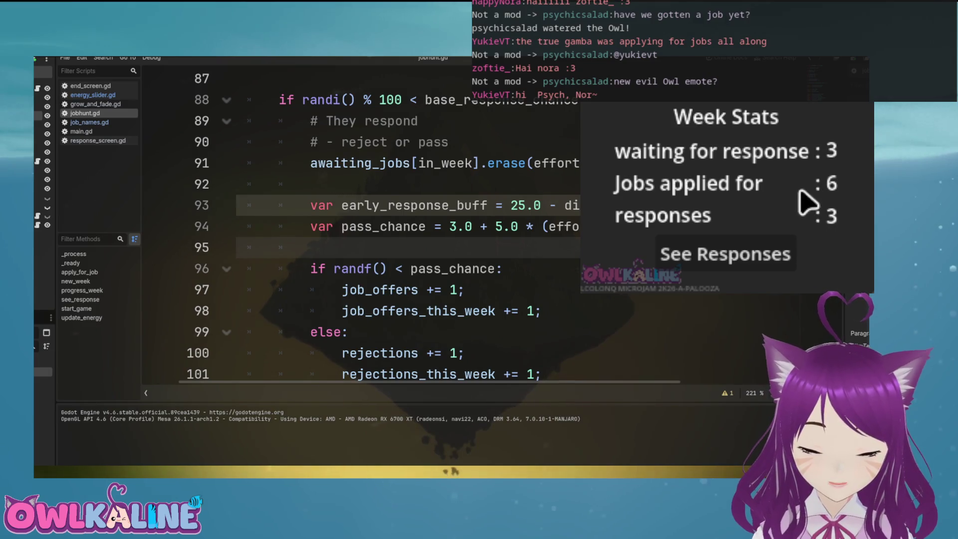
click(776, 253)
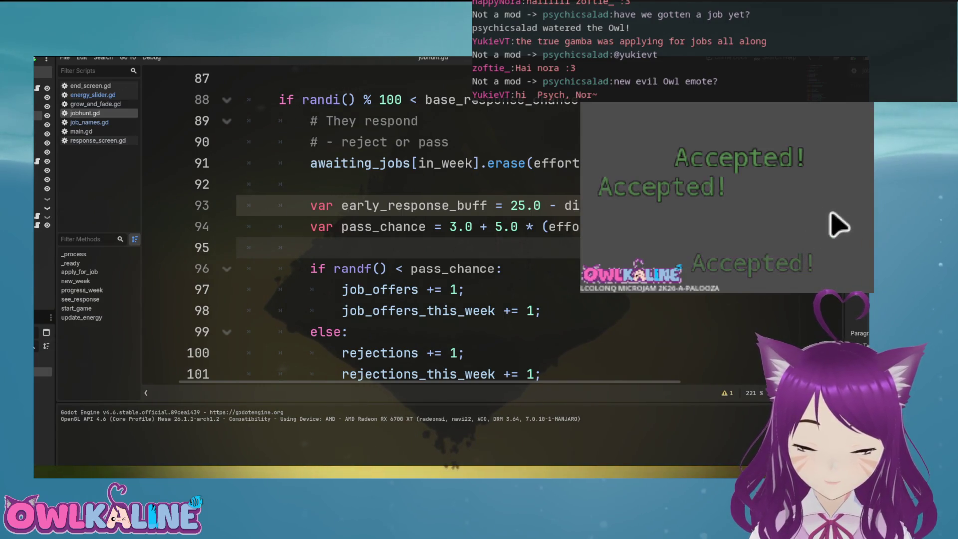
key(F8)
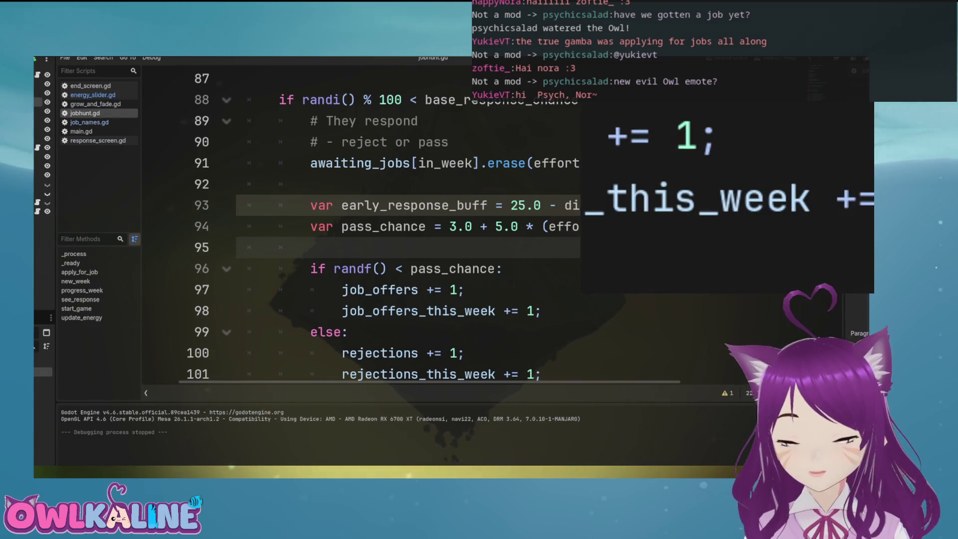
Rework line 96's multiplier and re-enter randf() from autocomplete, then save the script
click(496, 268)
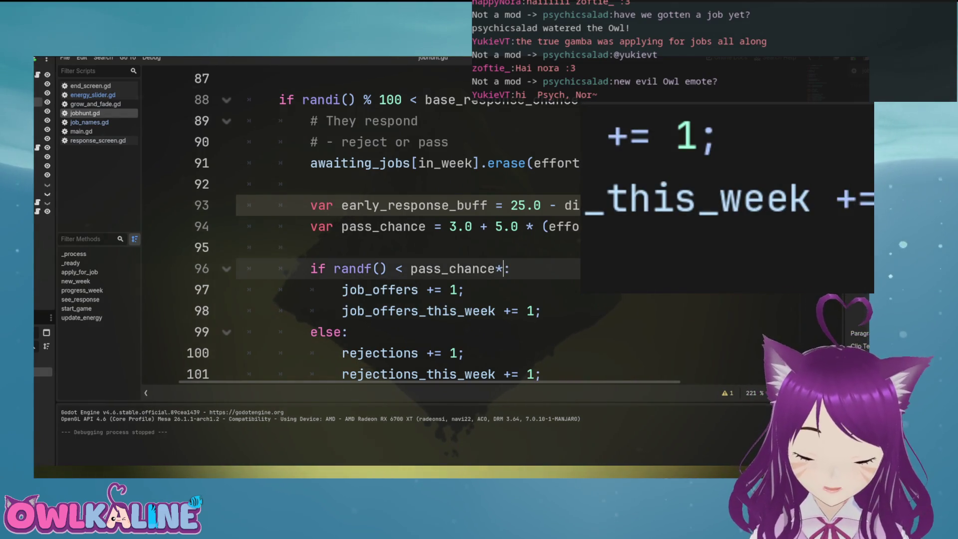
key(BackSpace)
text(0.001)
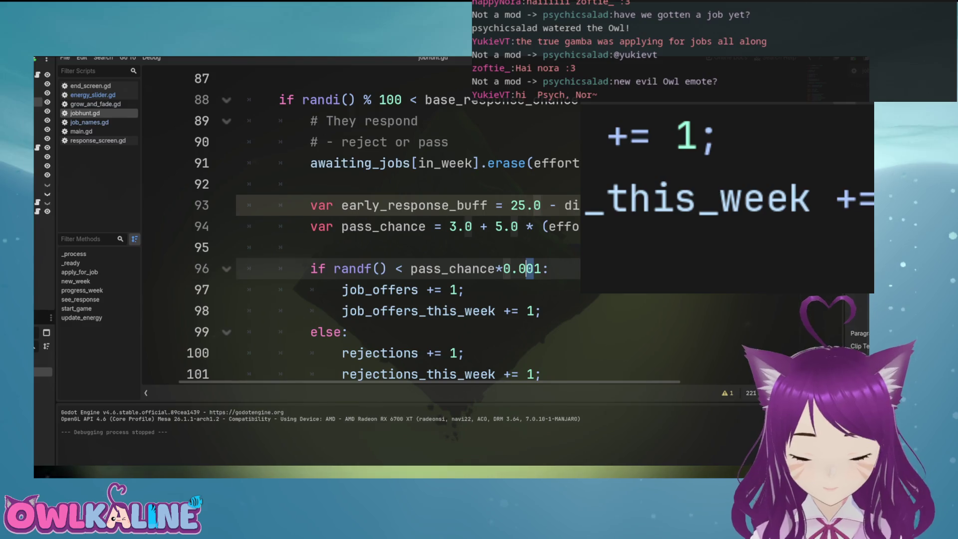
key(BackSpace)
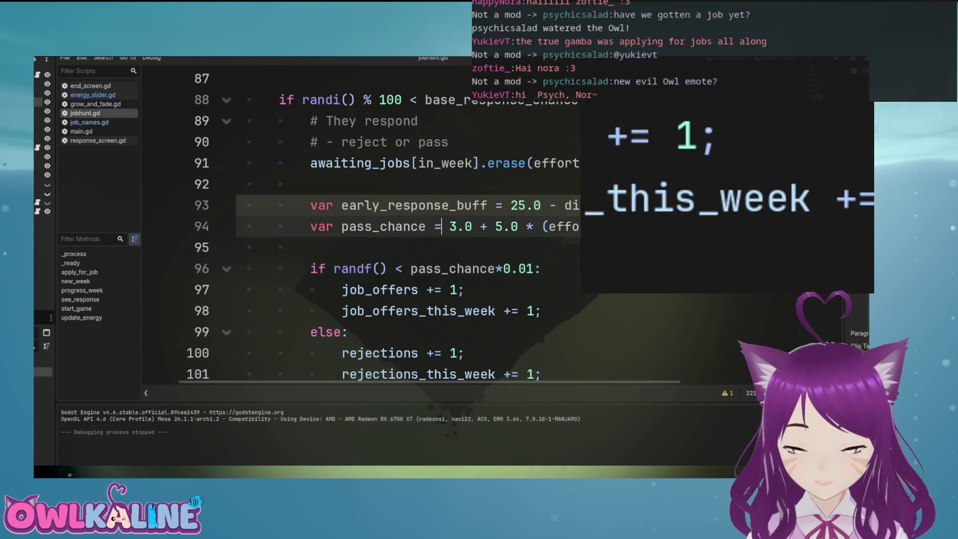
double_click(459, 227)
double_click(352, 268)
drag(542, 268, 448, 269)
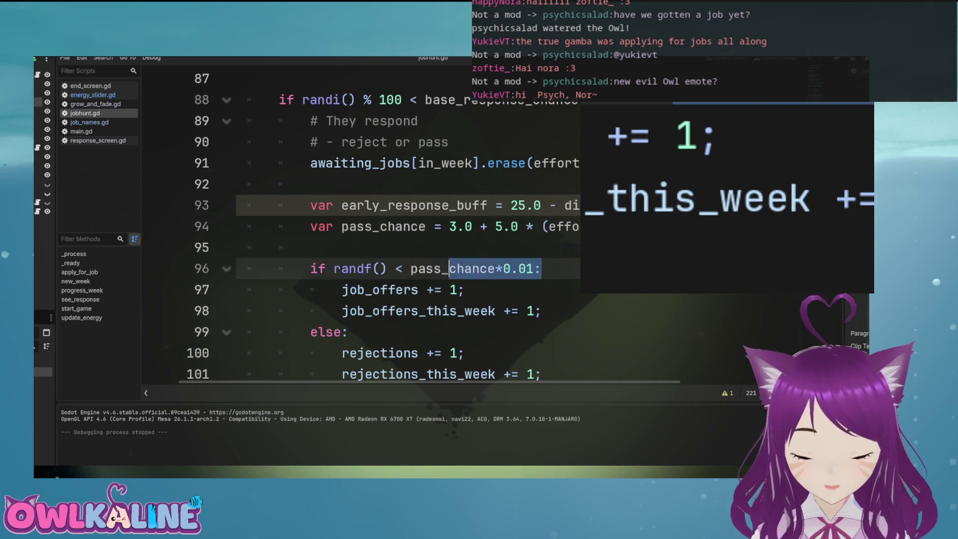
click(542, 268)
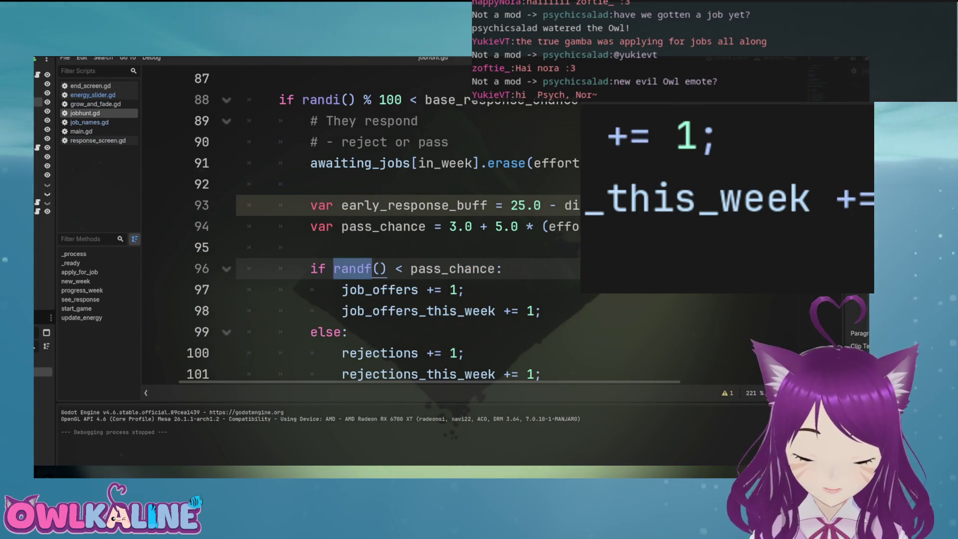
text(r)
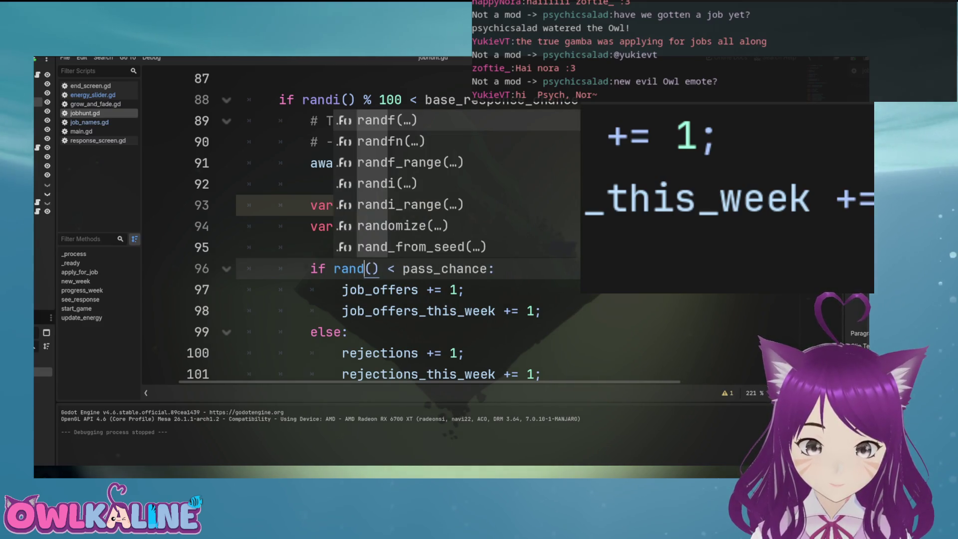
key(Return)
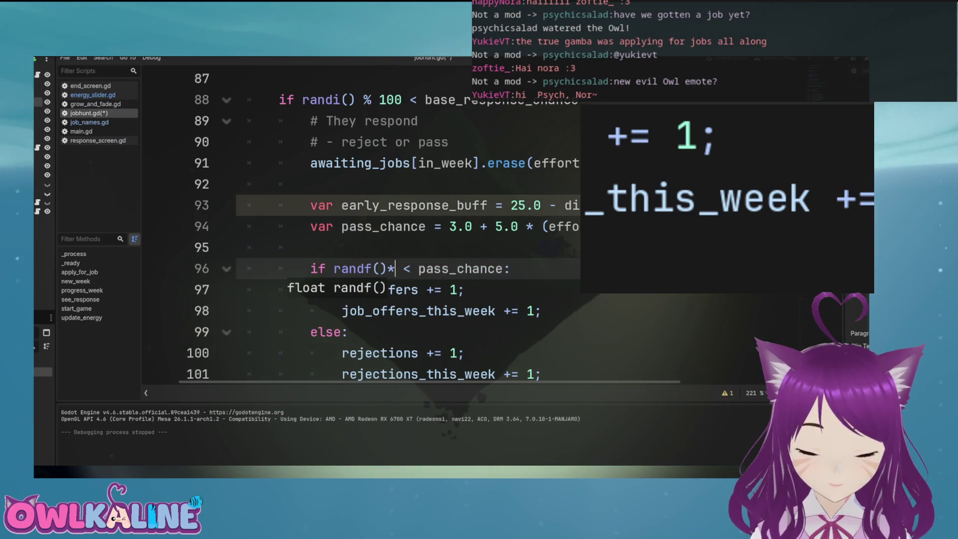
text(100.0)
key(ctrl+s)
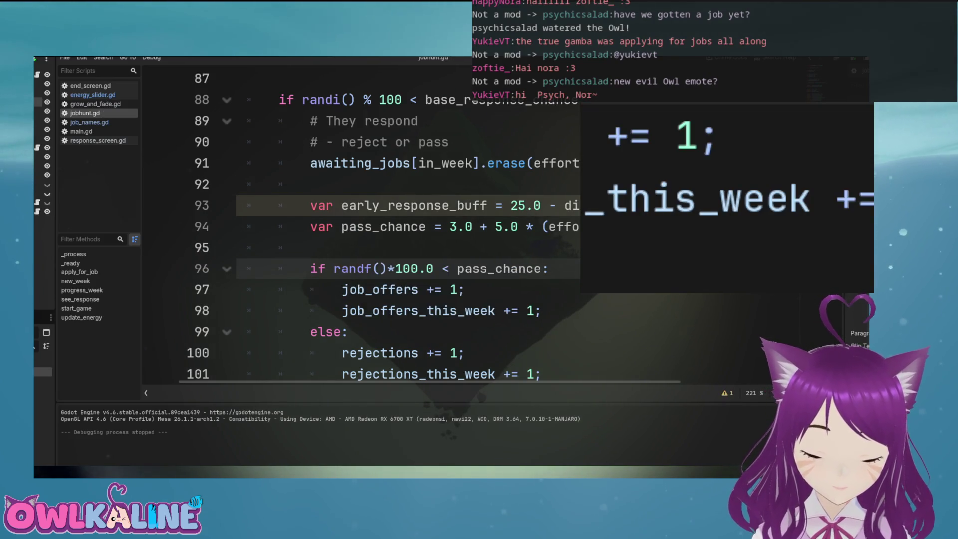
Replace randf()*100.0 on line 96 with randi() % 100 and save the script
key(ctrl+shift+Left)
key(ctrl+shift+Left)
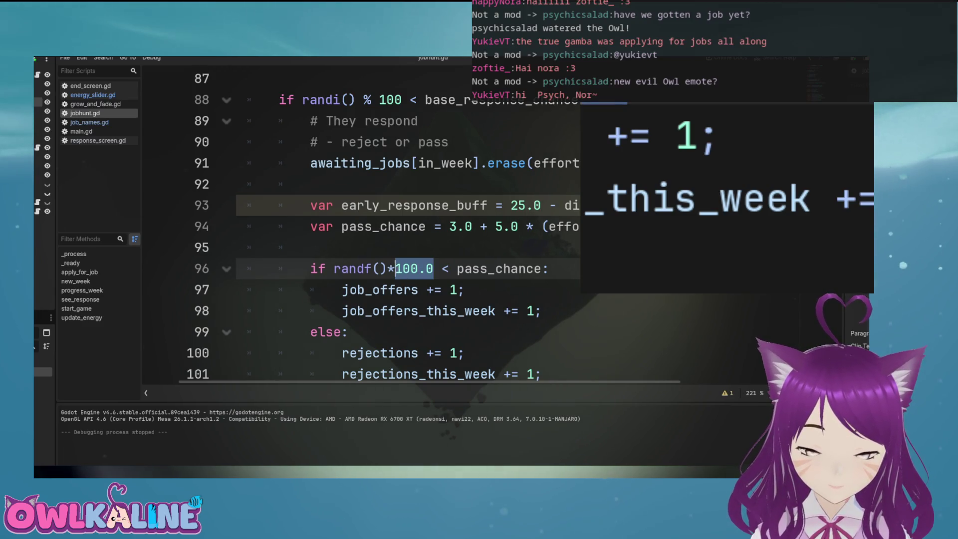
key(BackSpace)
key(ctrl+shift+Left)
text(ran)
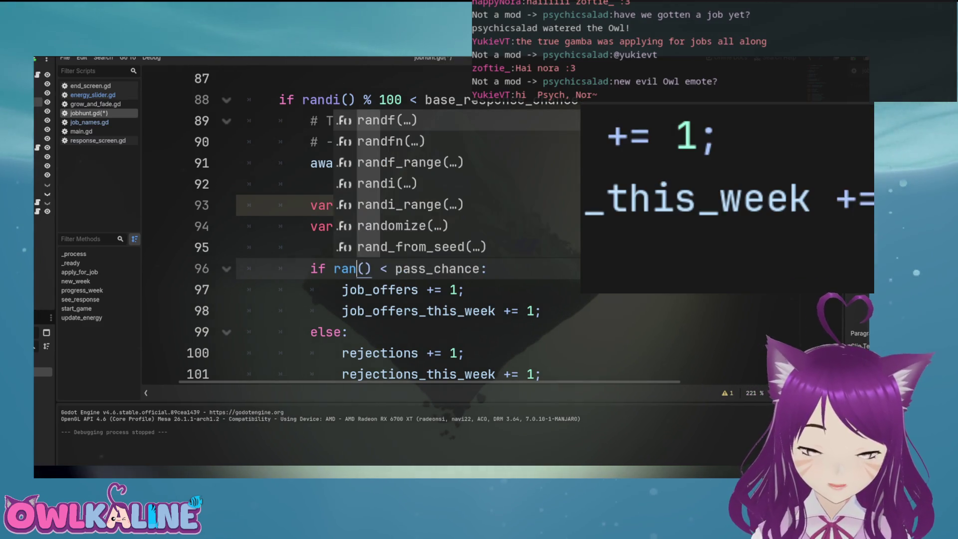
key(Down)
key(Down)
key(Down)
key(Return)
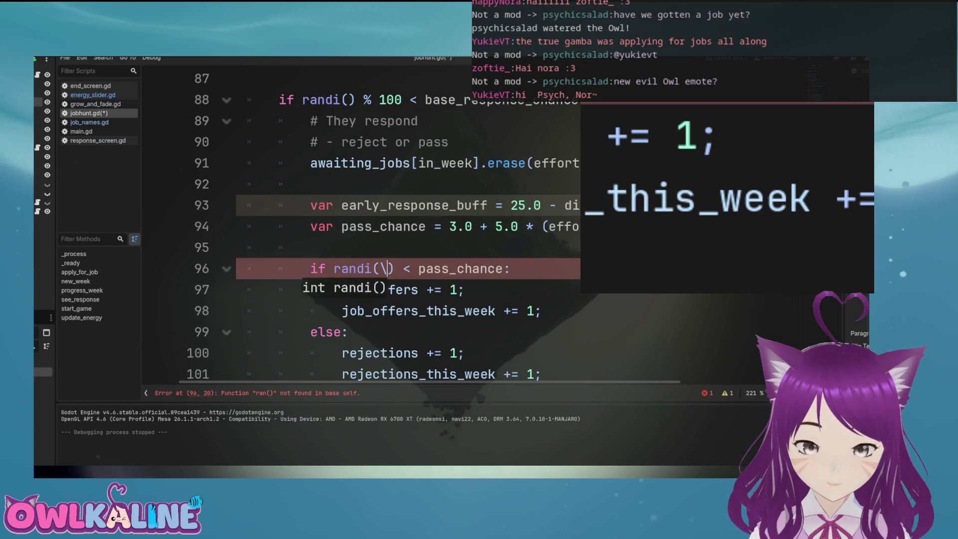
click(387, 205)
key(BackSpace)
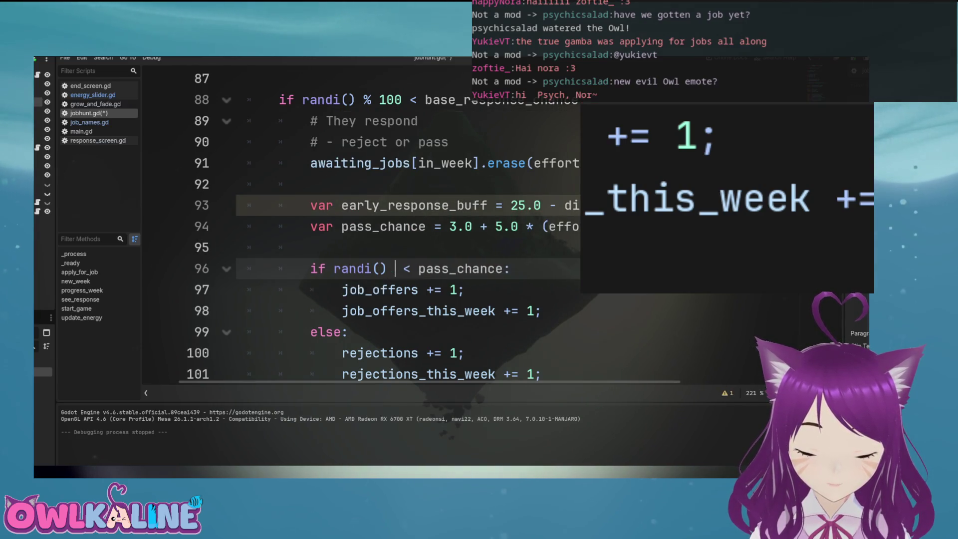
text(% 100)
key(ctrl+s)
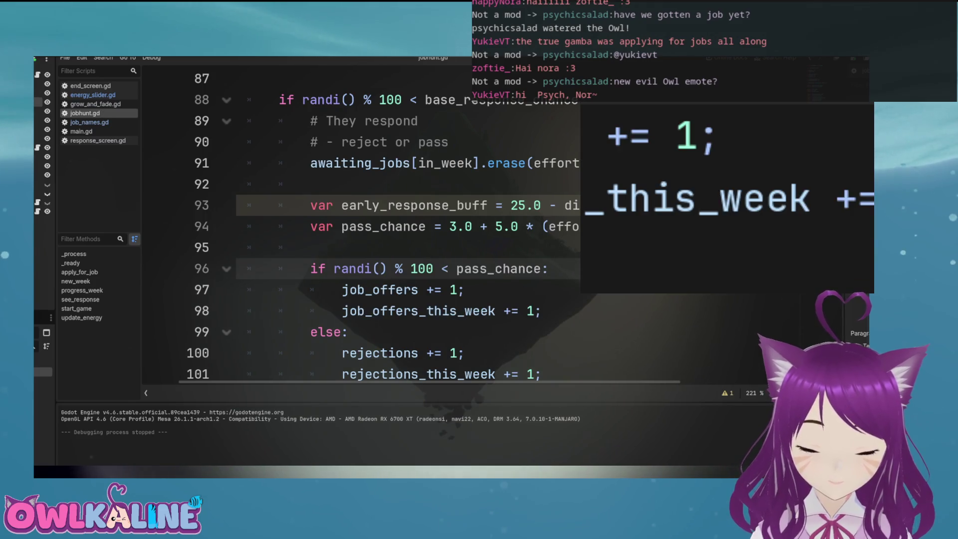
Run the game to test the new randi() % 100 check
key(Up)
key(Up)
click(311, 247)
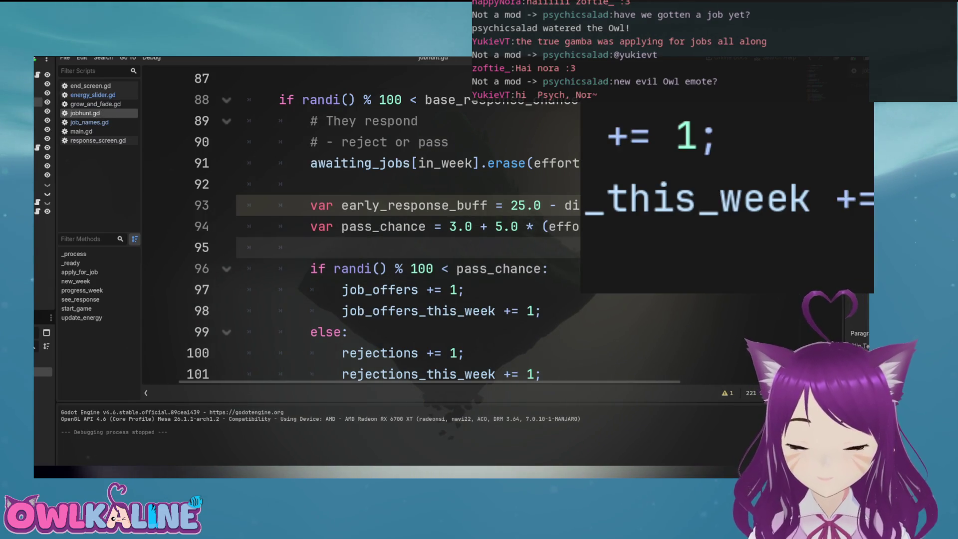
key(F5)
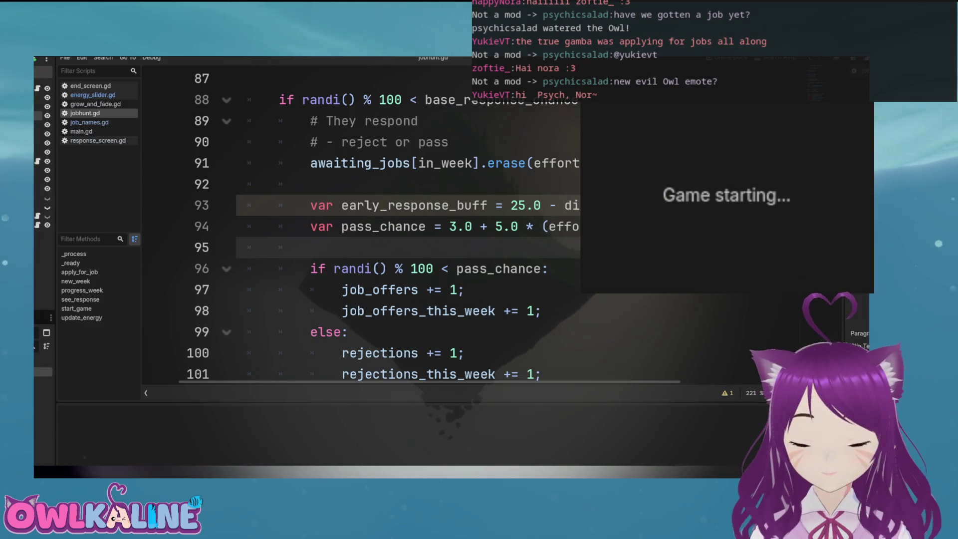
Apply for the Optician job at 9% effort, advance a week and view responses
click(704, 189)
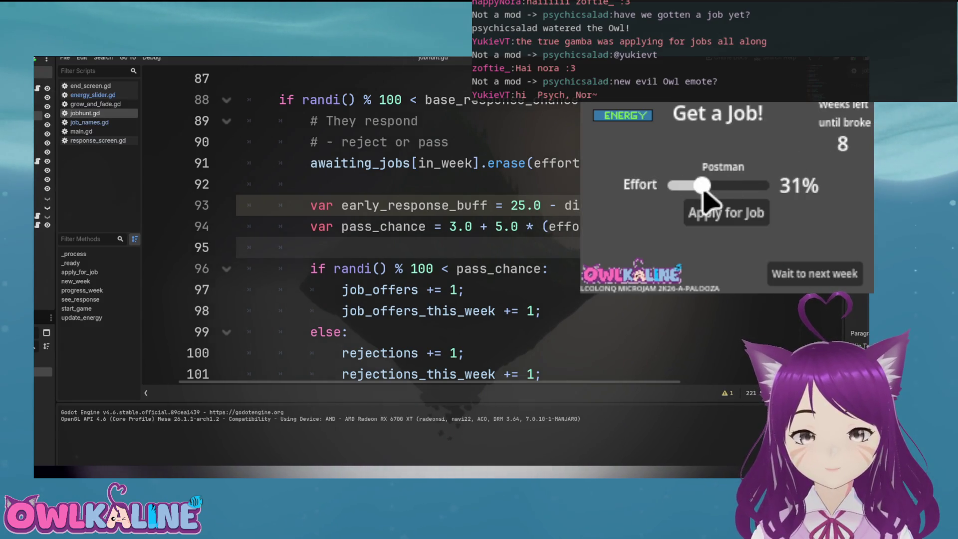
mouse_move(704, 190)
mouse_down()
mouse_move(720, 188)
mouse_move(727, 220)
mouse_move(731, 199)
mouse_move(719, 191)
mouse_move(745, 223)
mouse_move(742, 196)
mouse_move(679, 188)
mouse_move(693, 187)
mouse_up()
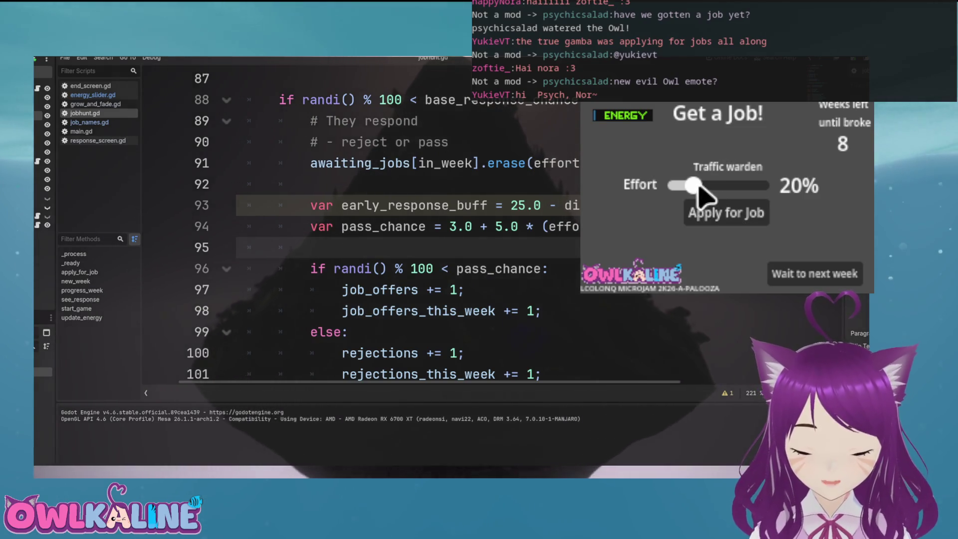
drag(698, 184, 681, 186)
click(733, 220)
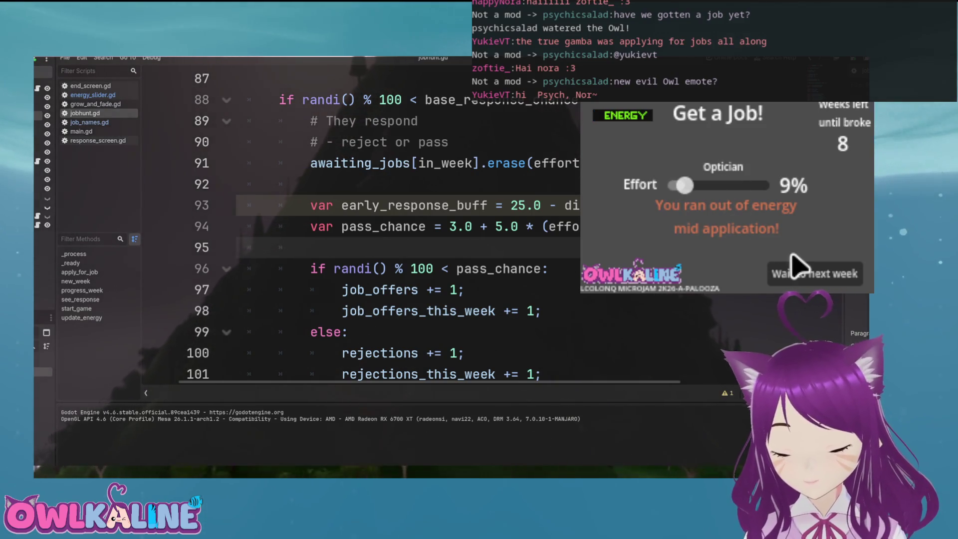
click(808, 285)
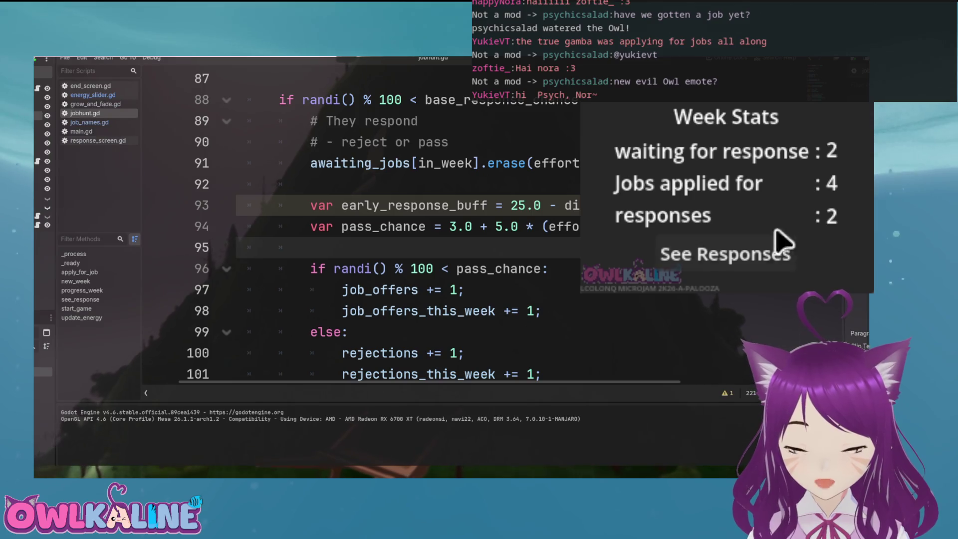
click(753, 267)
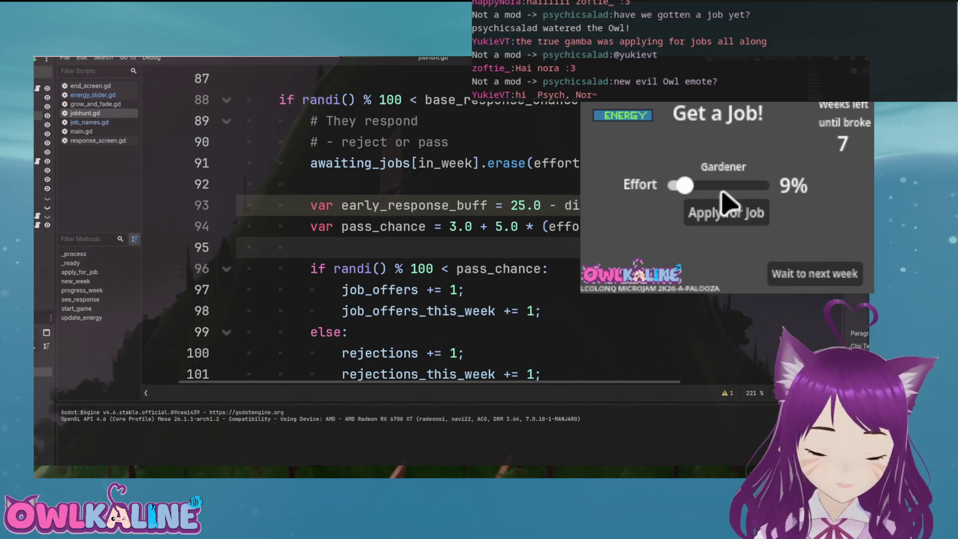
At 39% effort apply for Gardener, Florist, Nurse, Dentist, Receptionist and more, then view responses
drag(683, 186, 769, 189)
click(744, 218)
click(744, 217)
click(732, 207)
click(708, 222)
click(689, 198)
click(732, 220)
click(727, 216)
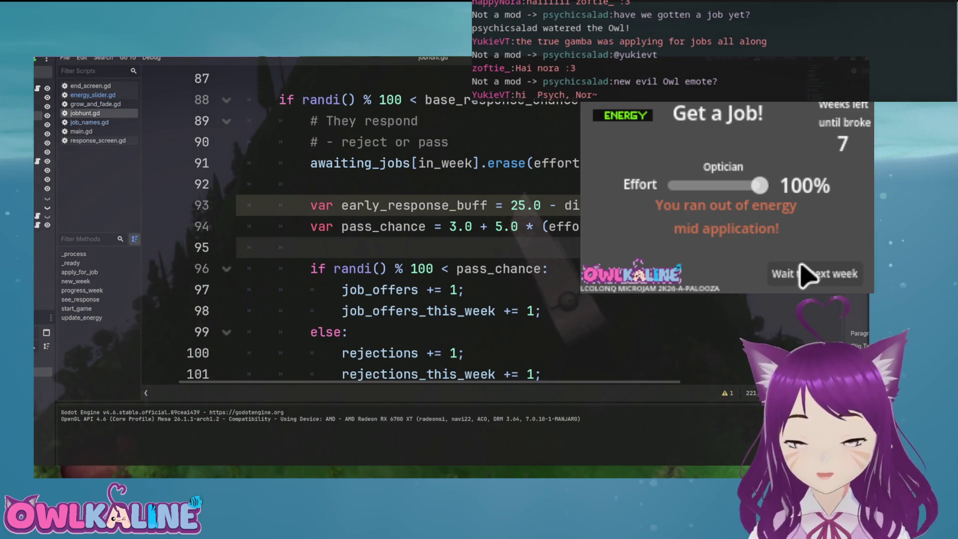
click(808, 272)
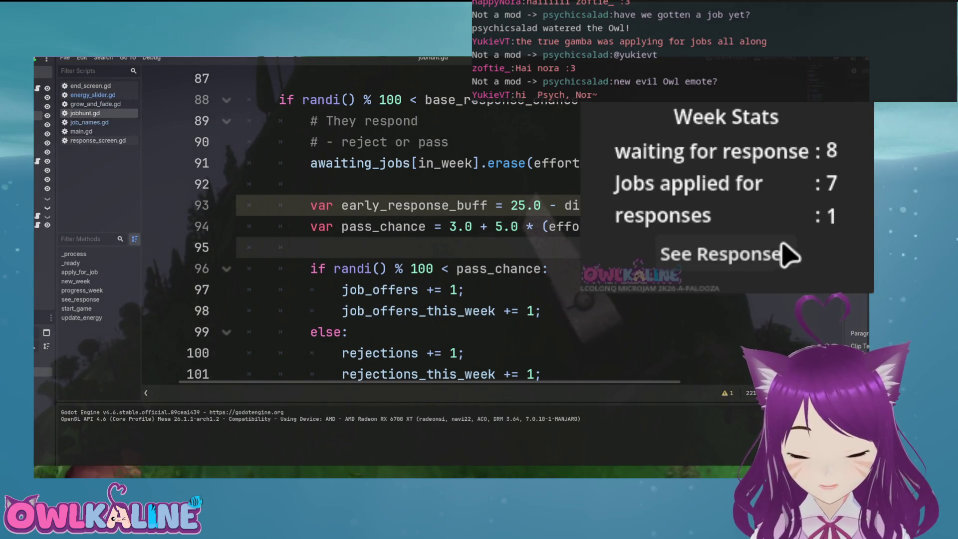
click(725, 253)
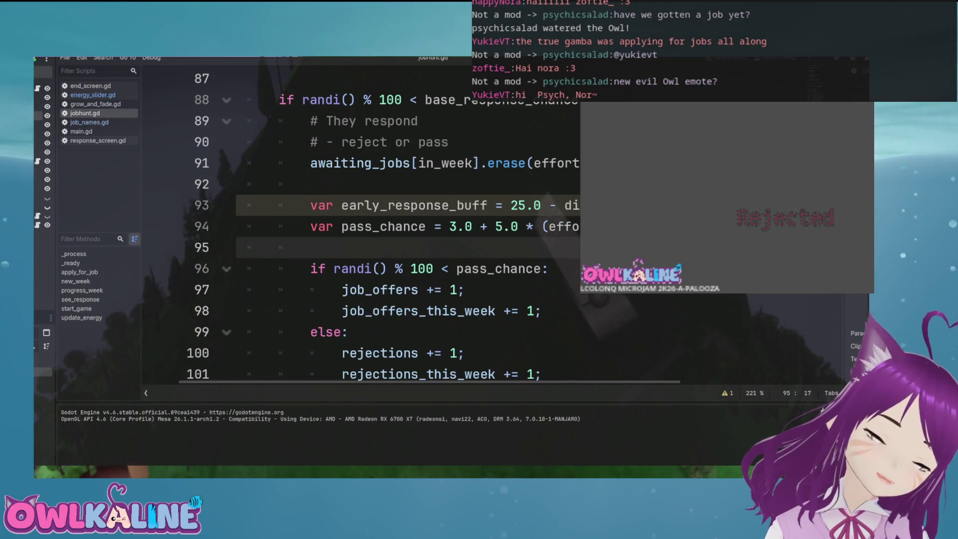
At 37% effort apply for Secretary, Architect, Painter, Actor/Actress and Dancer, then view the job offer
click(813, 229)
click(701, 188)
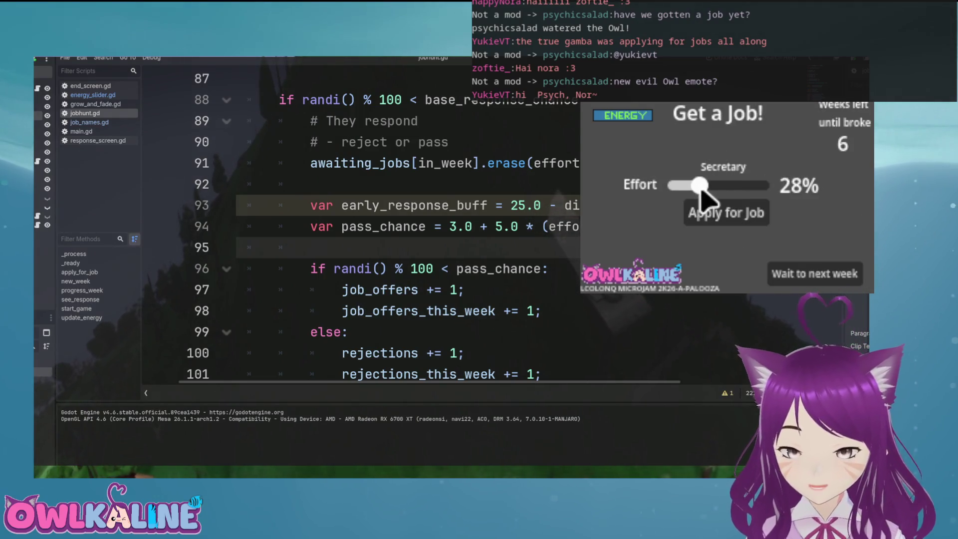
mouse_move(701, 188)
mouse_down()
mouse_move(708, 176)
mouse_move(707, 206)
mouse_move(687, 202)
mouse_move(725, 189)
mouse_move(709, 189)
mouse_move(769, 187)
mouse_move(732, 183)
mouse_move(769, 187)
mouse_up()
click(743, 212)
click(739, 213)
click(740, 213)
click(732, 214)
click(696, 215)
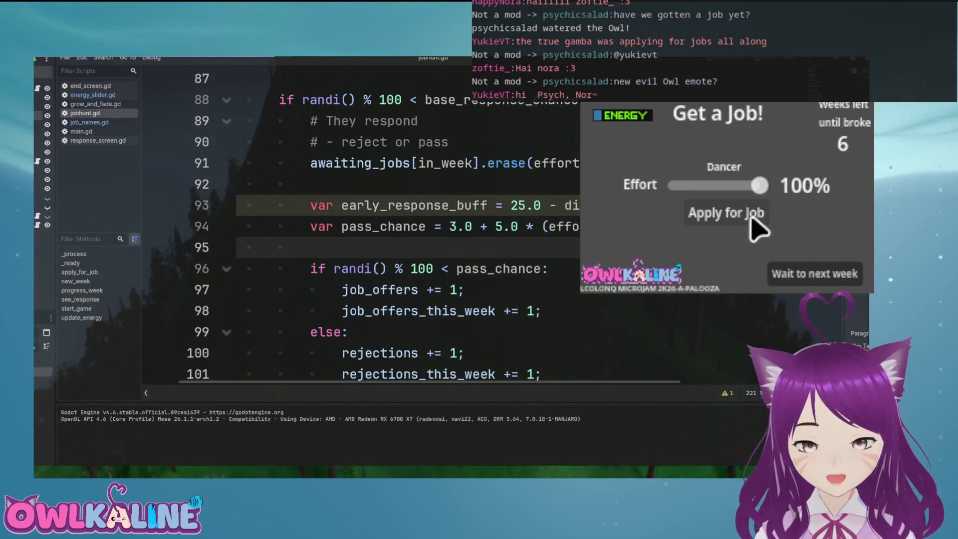
click(695, 214)
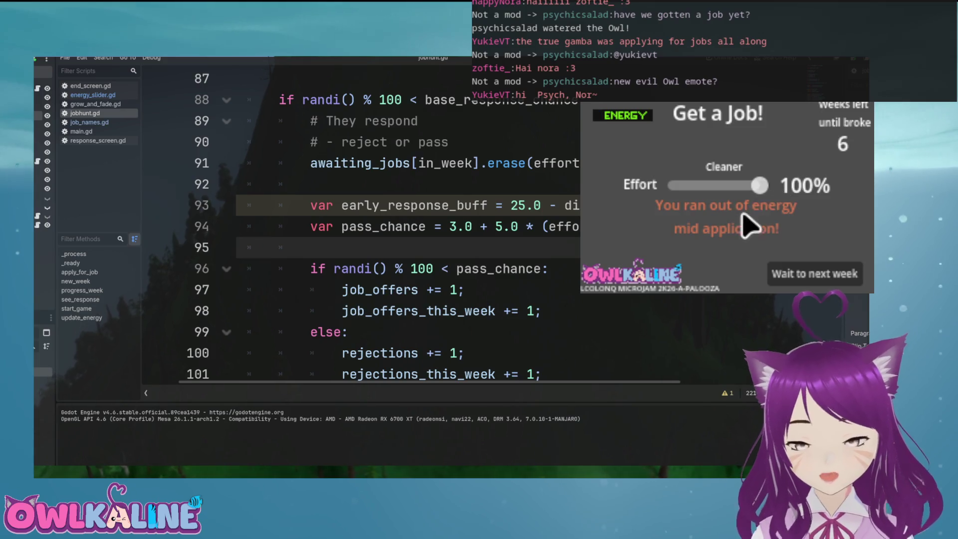
click(821, 276)
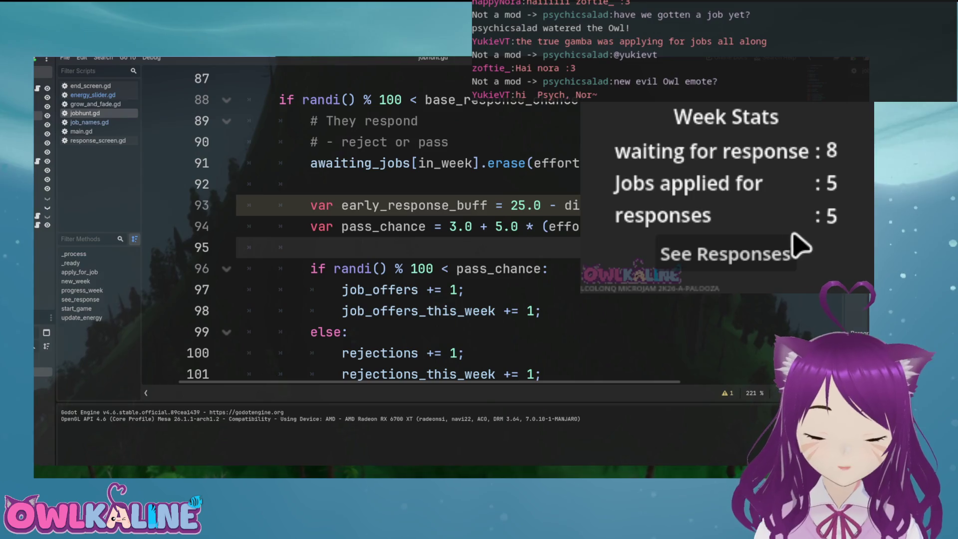
click(757, 264)
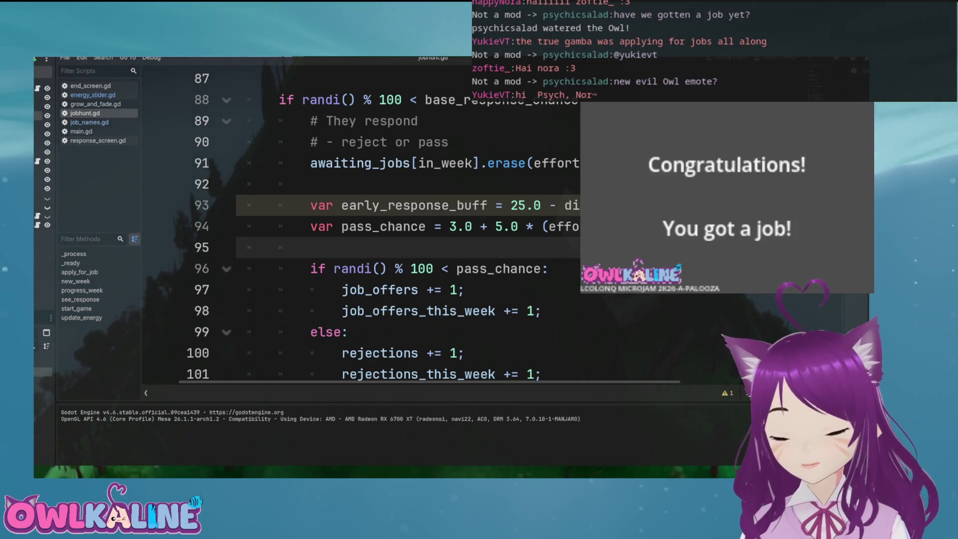
Restart the game, apply for the Nurse job, and stop the run
key(F5)
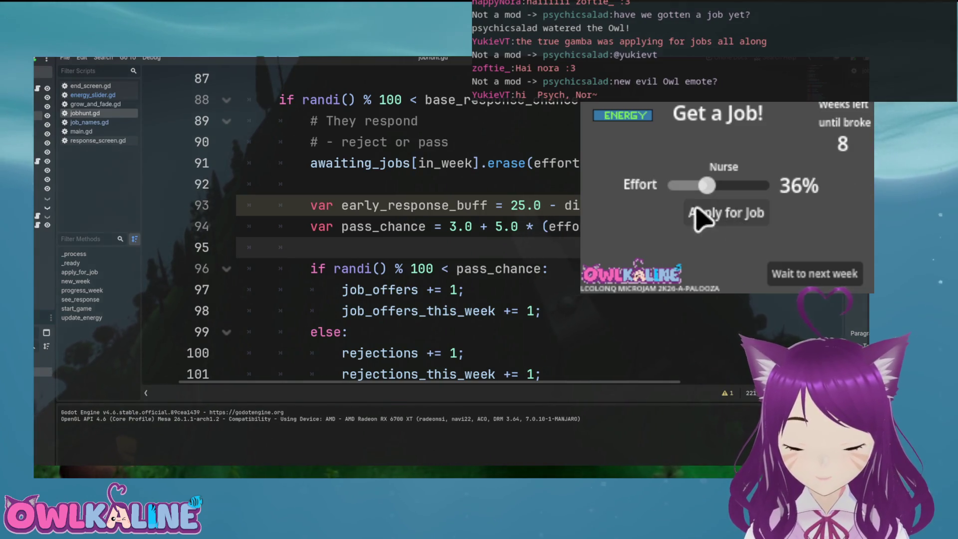
click(699, 214)
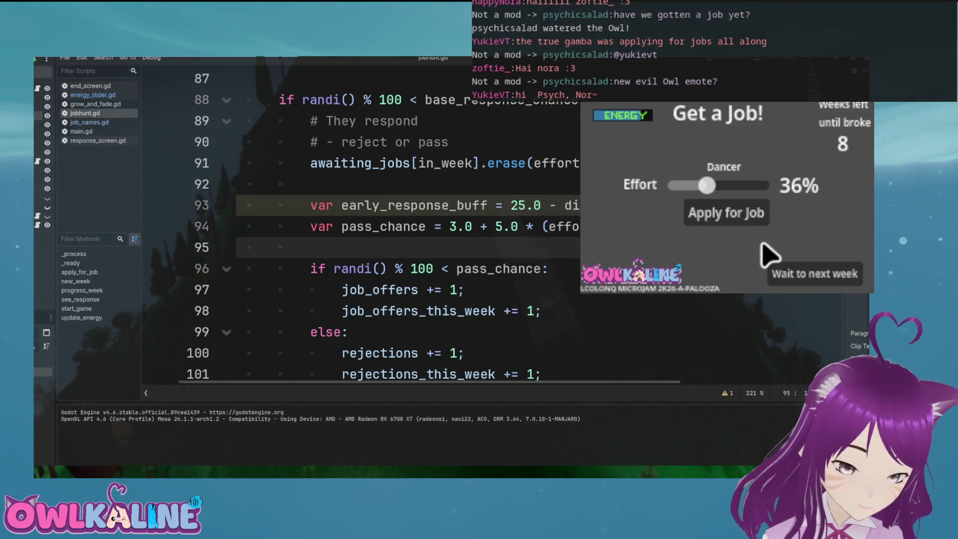
key(F8)
Review the response chance code and effort notes in jobhunt.gd
scroll(406, 224, up, 3)
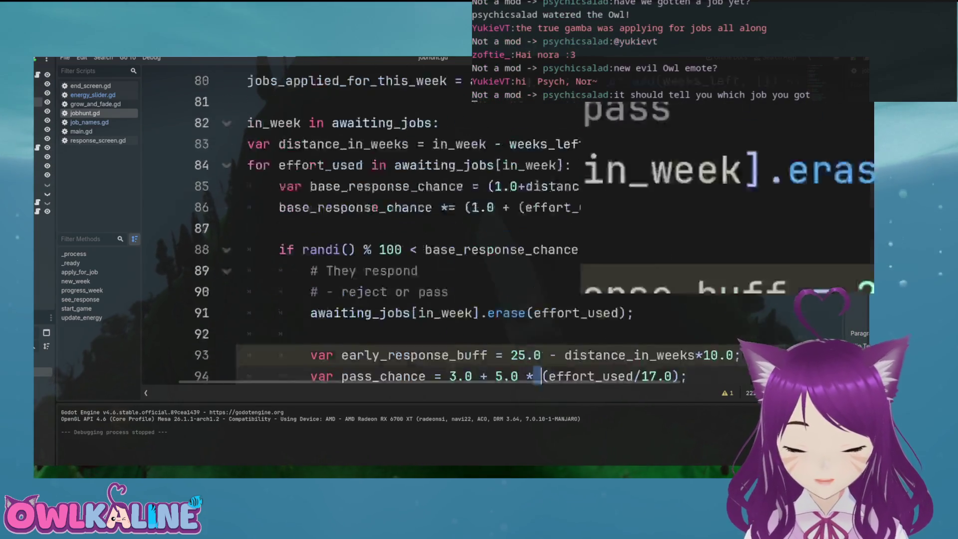
click(457, 226)
scroll(407, 224, up, 10)
click(345, 226)
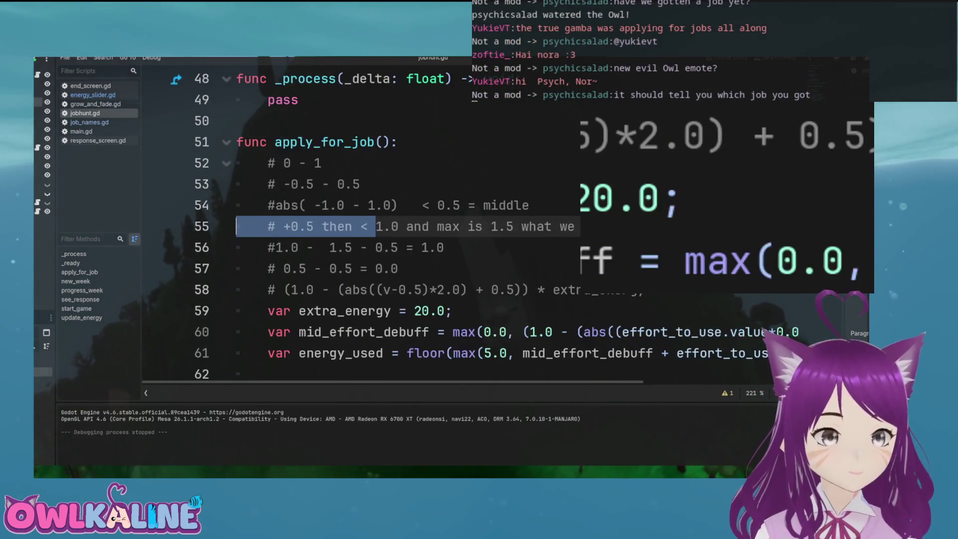
key(Down)
scroll(407, 225, up, 15)
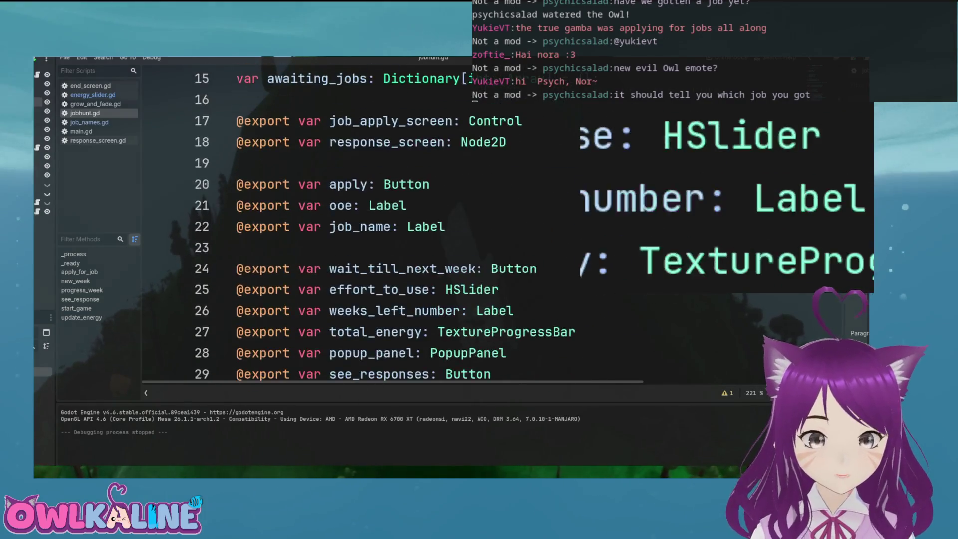
scroll(406, 224, down, 20)
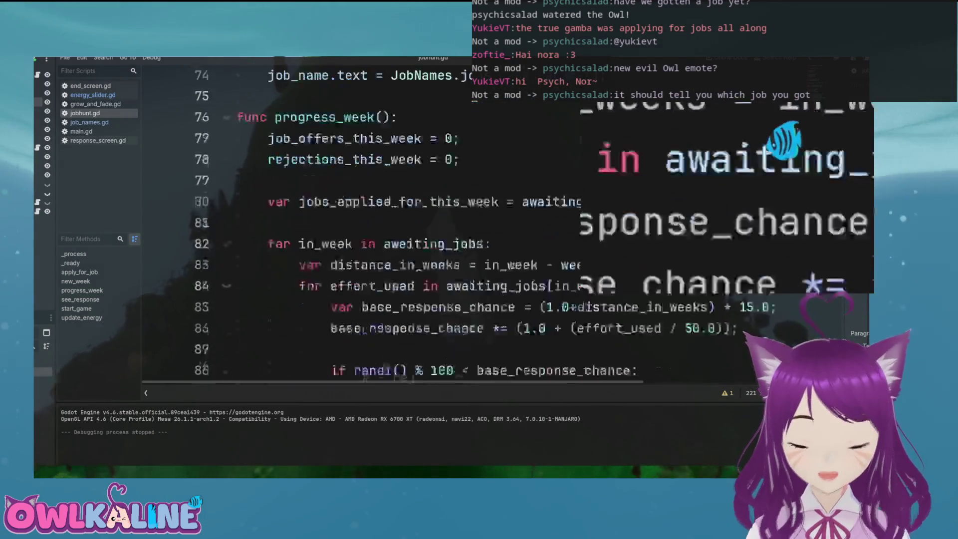
scroll(534, 145, down, 5)
scroll(430, 133, up, 2)
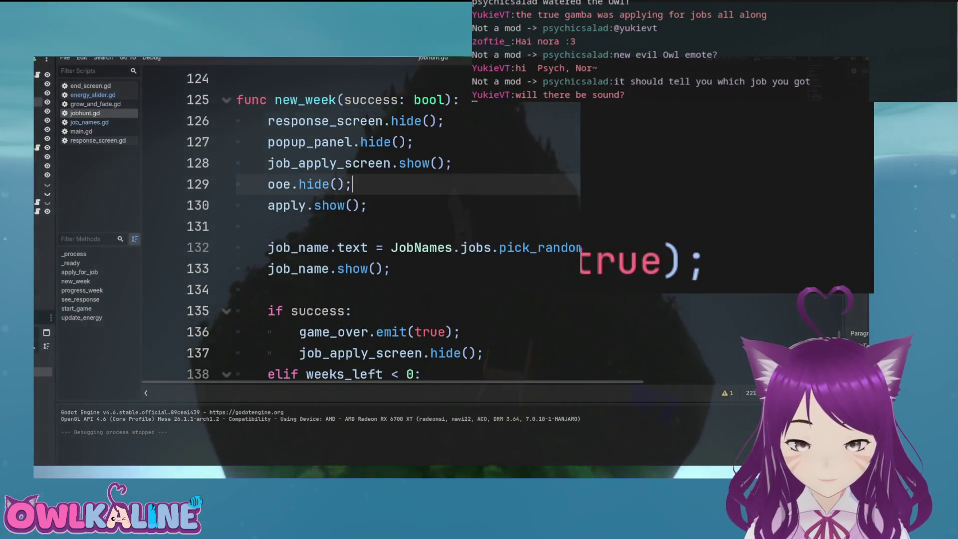
scroll(406, 224, up, 6)
scroll(407, 224, up, 20)
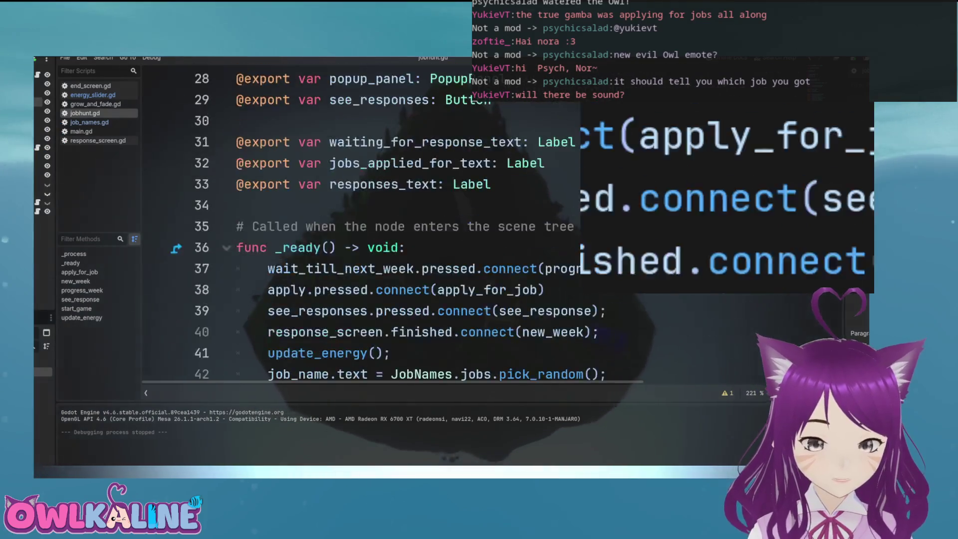
scroll(407, 224, up, 3)
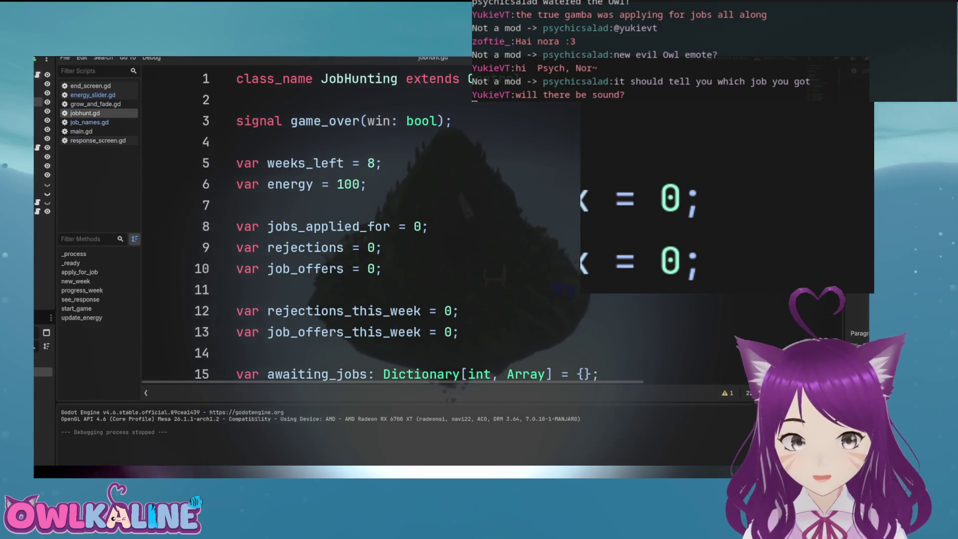
Check main.gd, then set weeks_left on line 5 of jobhunt.gd to 4 and run the game
click(81, 131)
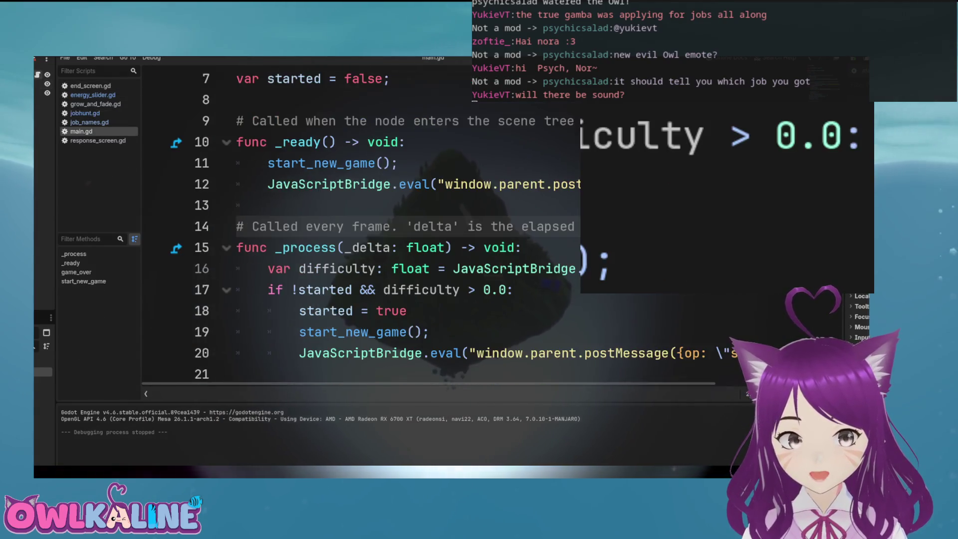
scroll(406, 224, up, 1)
scroll(407, 225, down, 5)
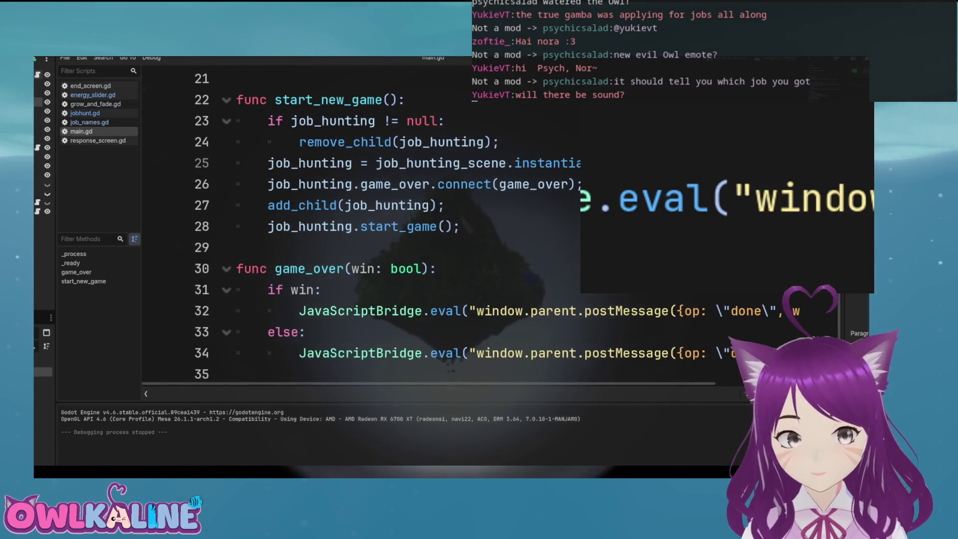
click(85, 114)
scroll(407, 224, down, 10)
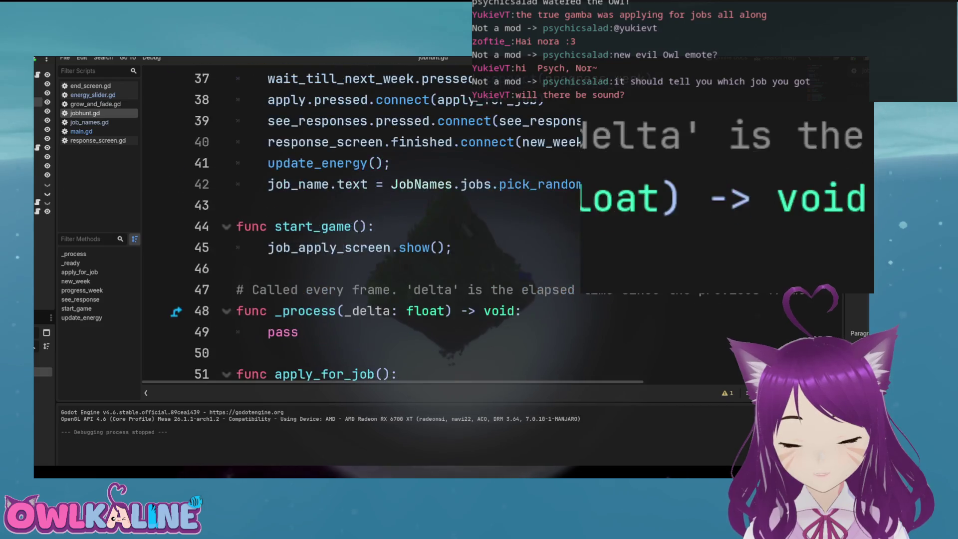
scroll(407, 225, up, 12)
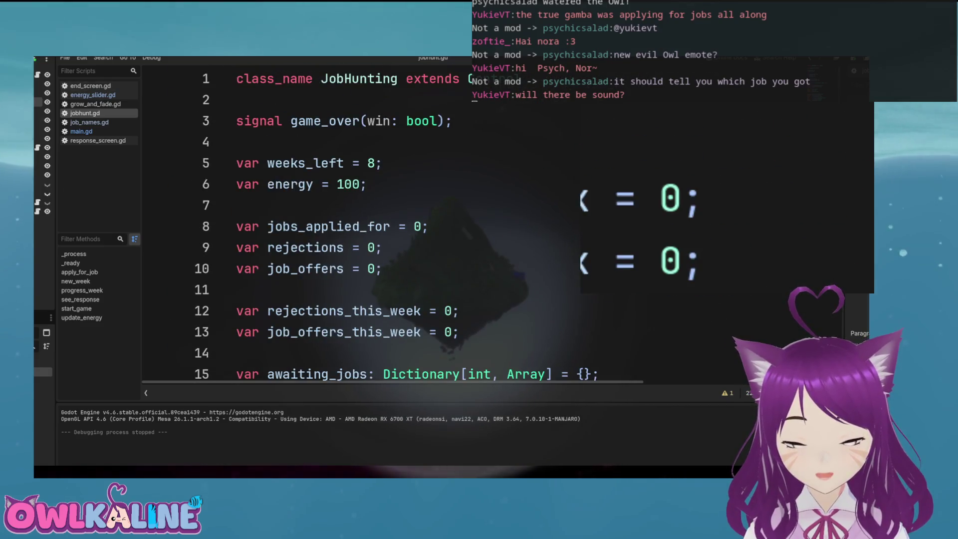
click(374, 163)
text(4)
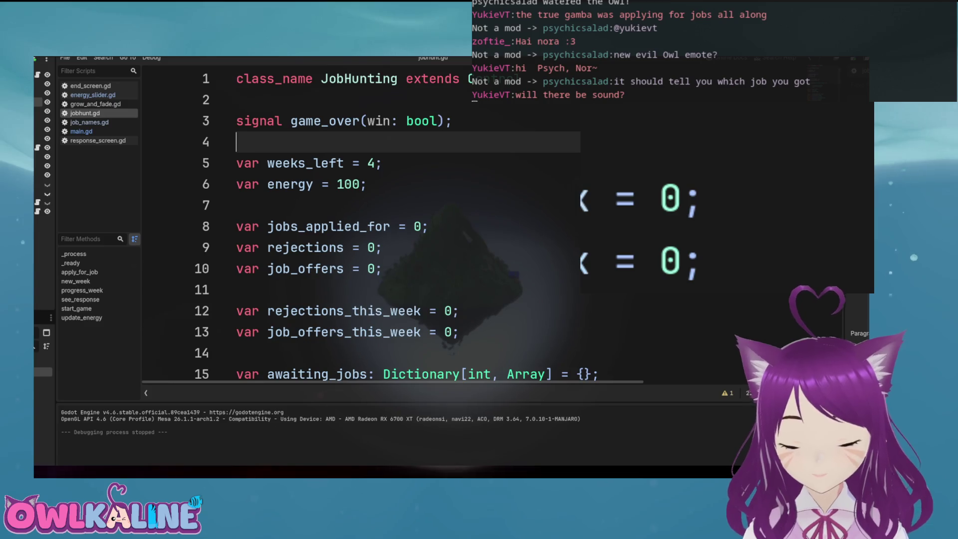
key(F5)
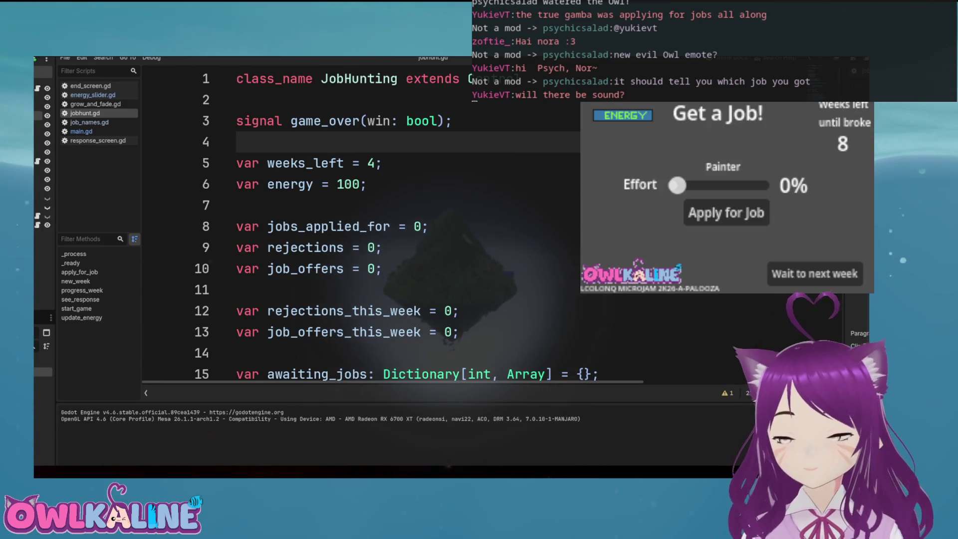
At 47% effort apply for Painter, Engineer, Pilot and Pharmacist, then view the week's responses
mouse_move(677, 185)
mouse_down()
mouse_move(734, 197)
mouse_move(703, 195)
mouse_move(771, 189)
mouse_up()
click(727, 206)
click(742, 216)
click(719, 214)
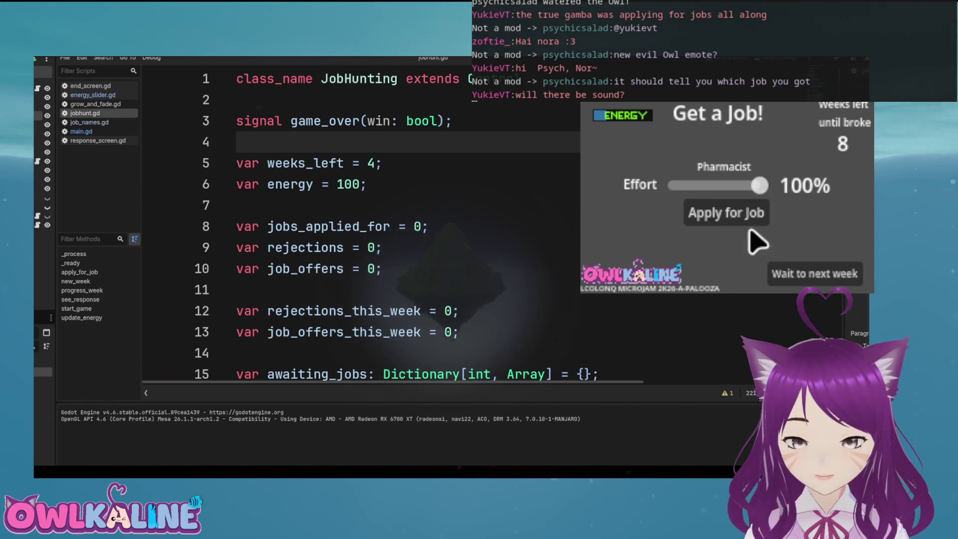
click(751, 214)
click(765, 276)
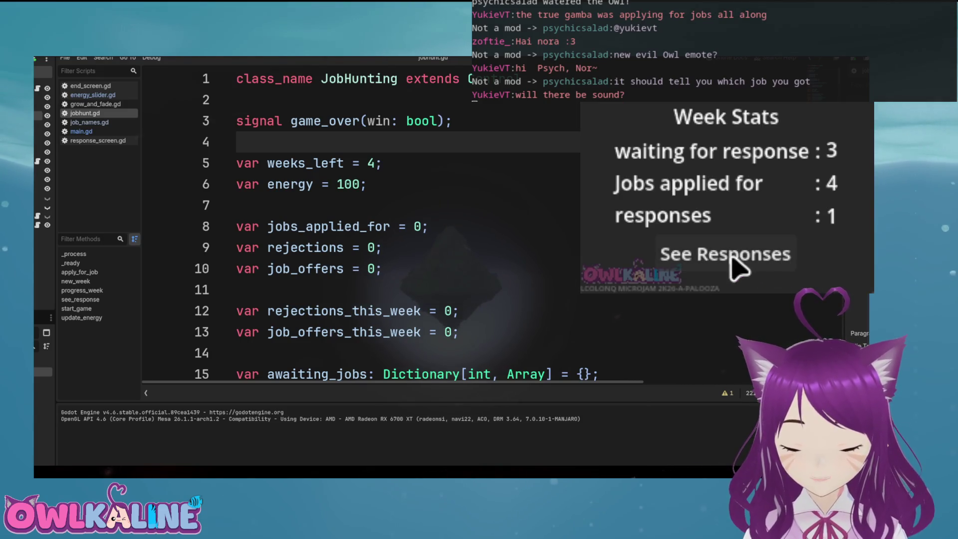
click(738, 265)
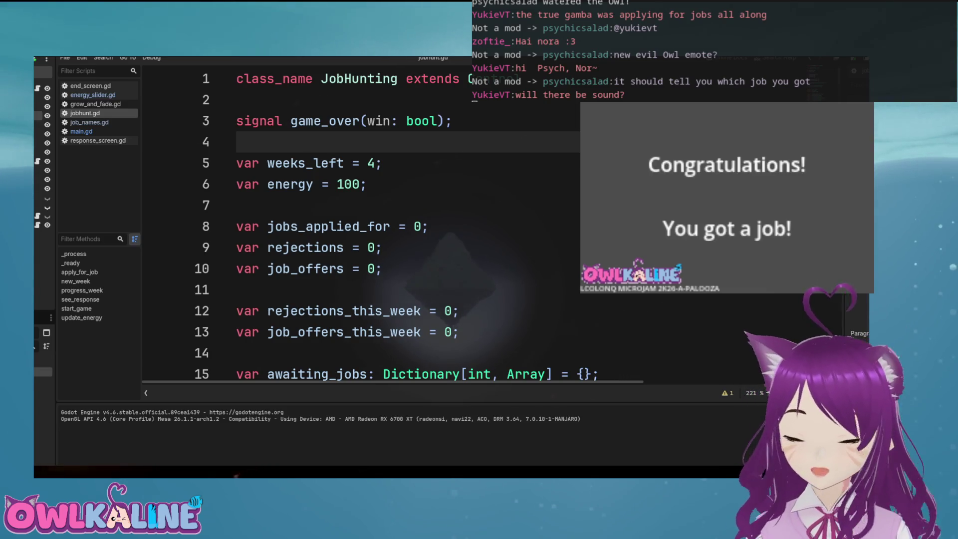
Relaunch and apply for Software developer, Politician, Farmer, Policeman/Policewoman, Pilot and Mechanic, then view responses
key(F5)
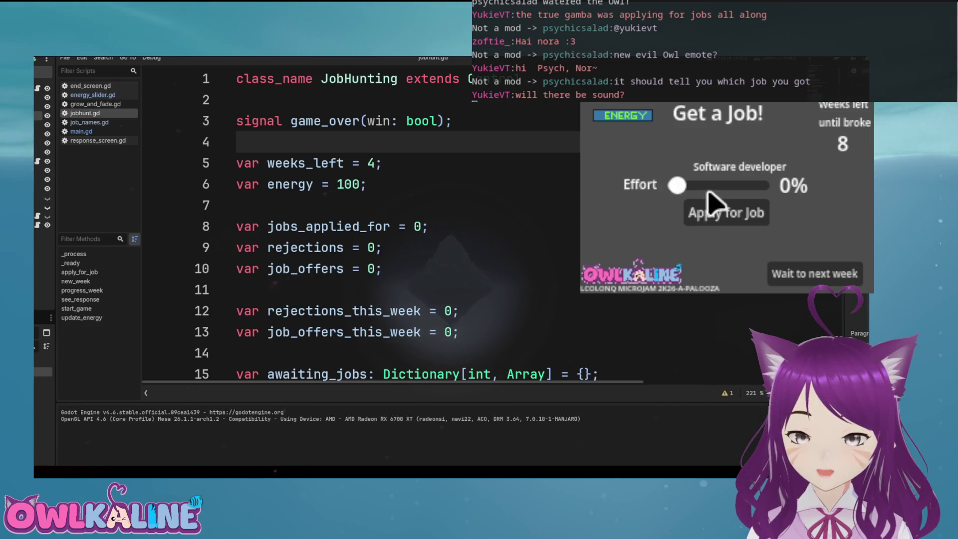
click(719, 215)
click(729, 220)
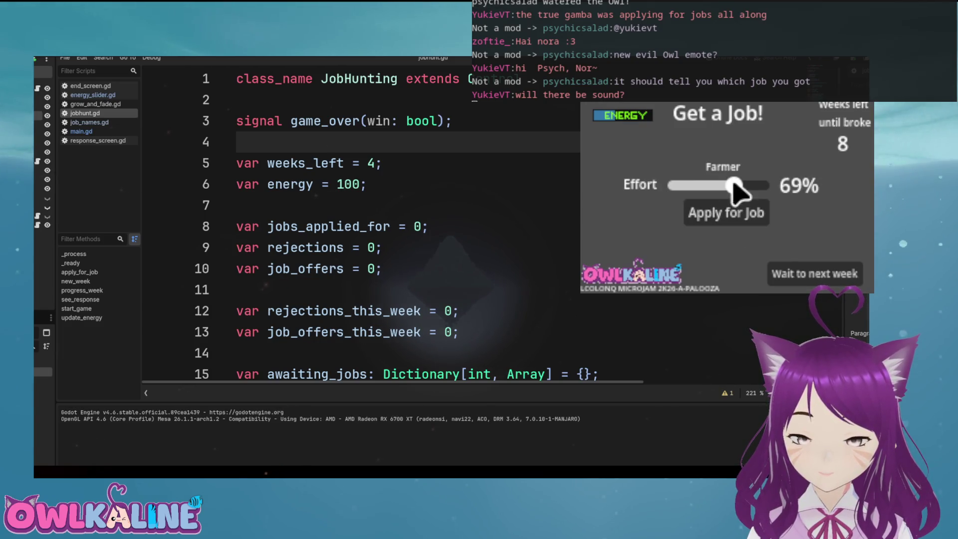
click(726, 222)
click(721, 215)
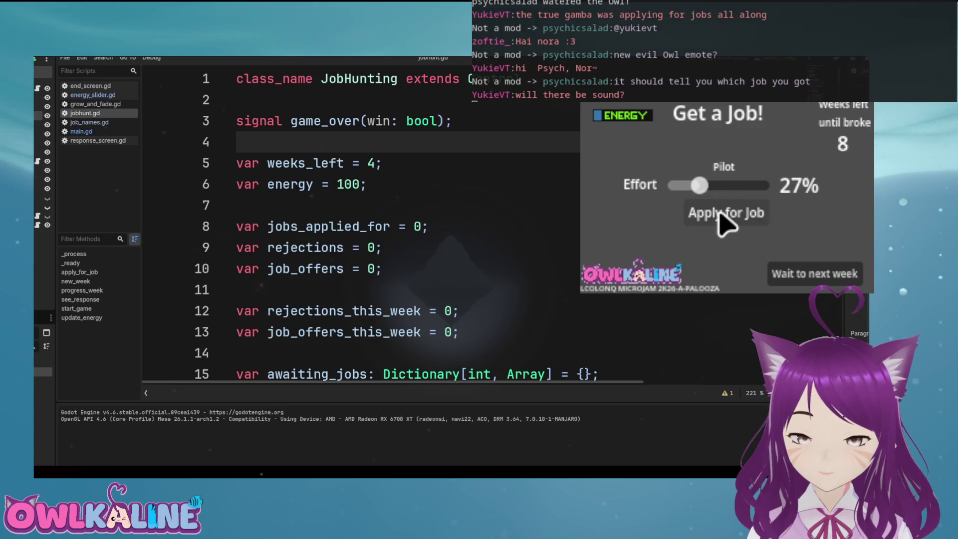
click(716, 220)
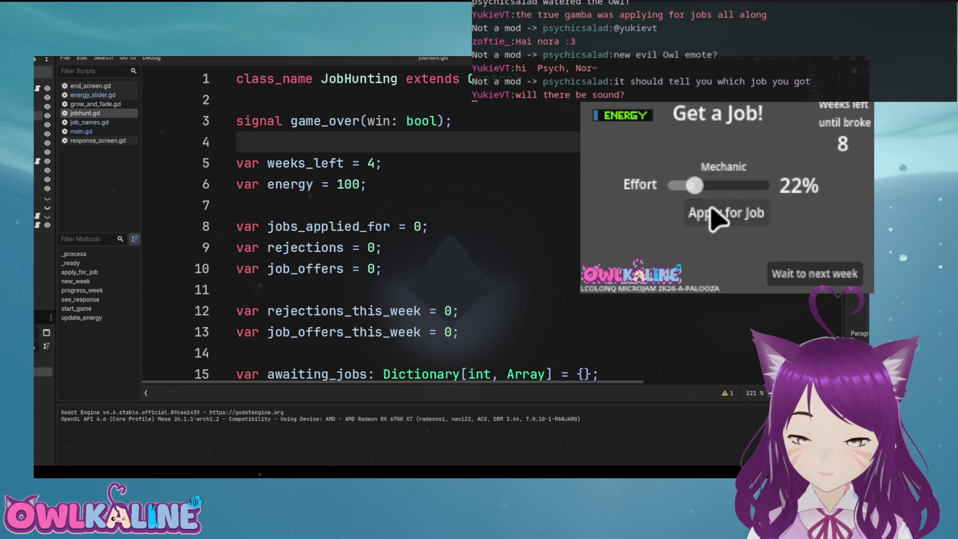
click(753, 214)
click(773, 274)
click(793, 267)
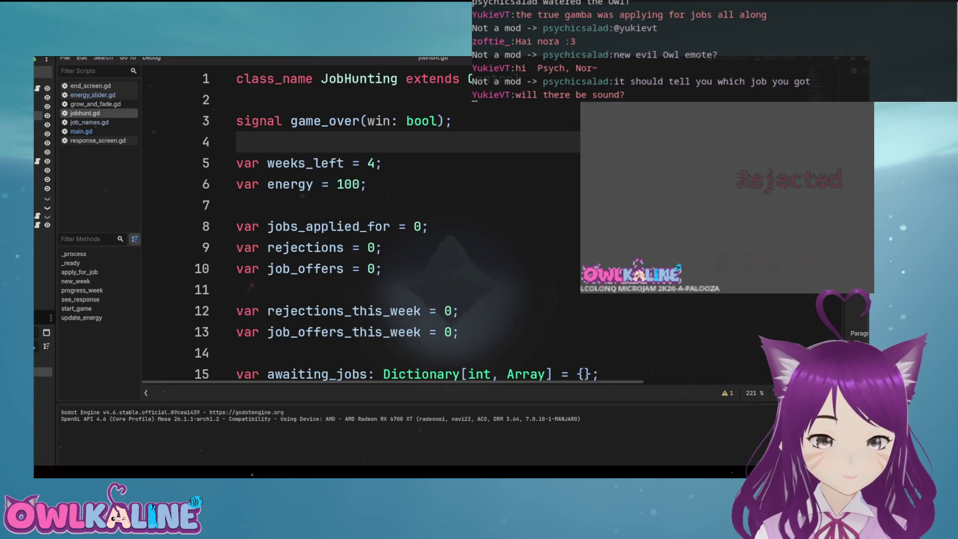
Apply for Software developer, Lifeguard, Optician, Scientist, Judge and Astronomer at about 30% effort, then view responses
click(721, 220)
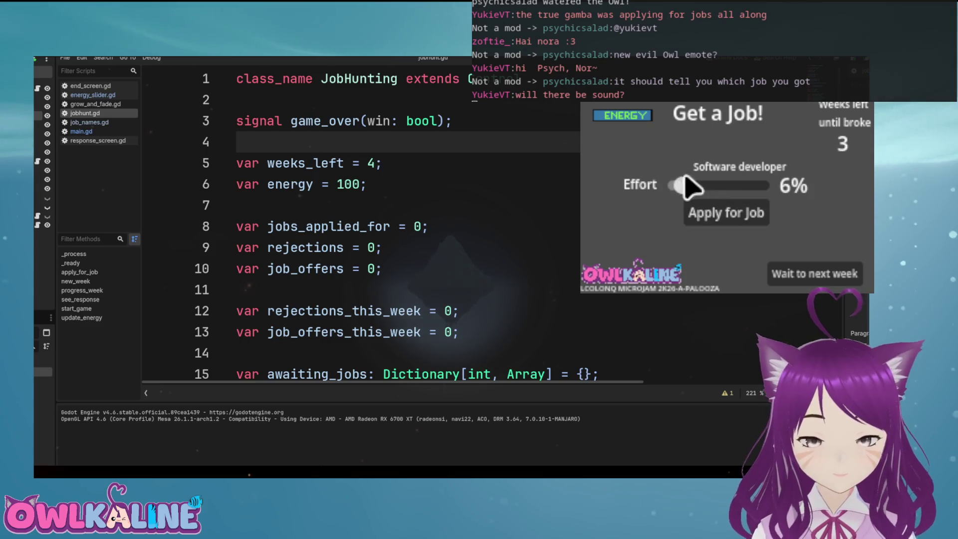
click(733, 215)
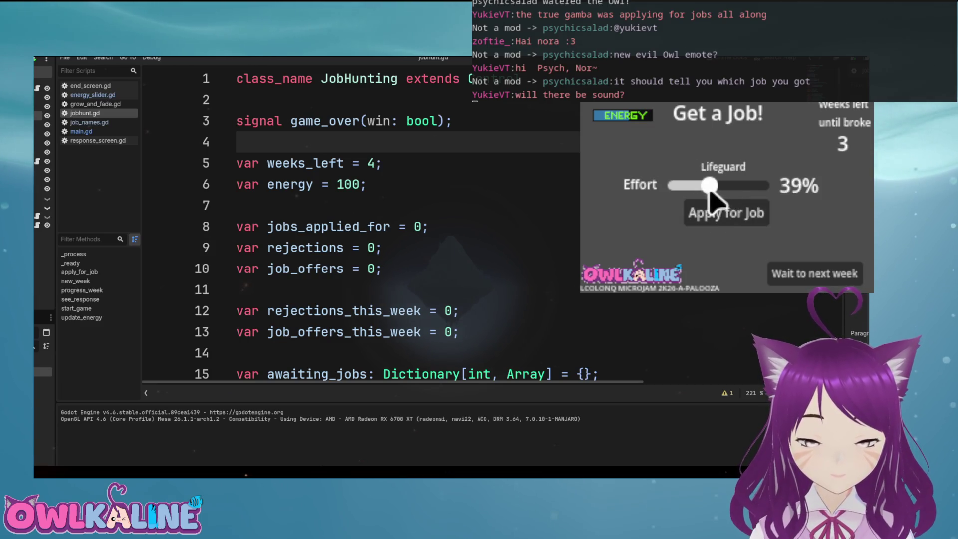
click(719, 213)
click(702, 186)
click(697, 201)
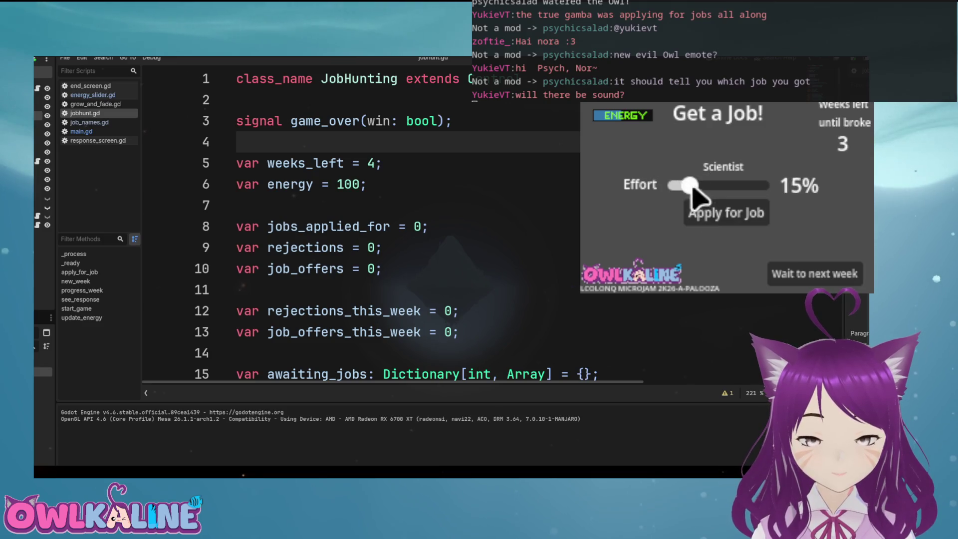
click(738, 213)
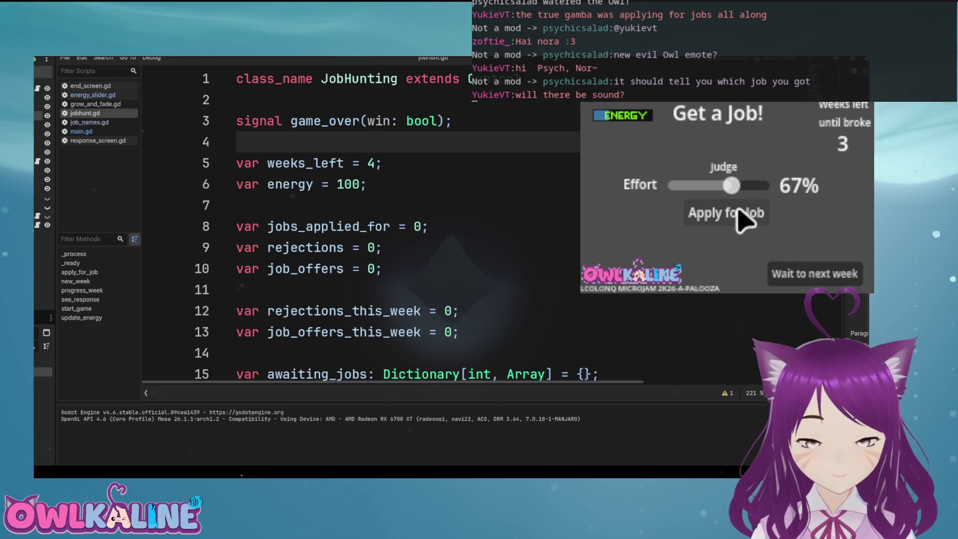
click(705, 214)
click(718, 214)
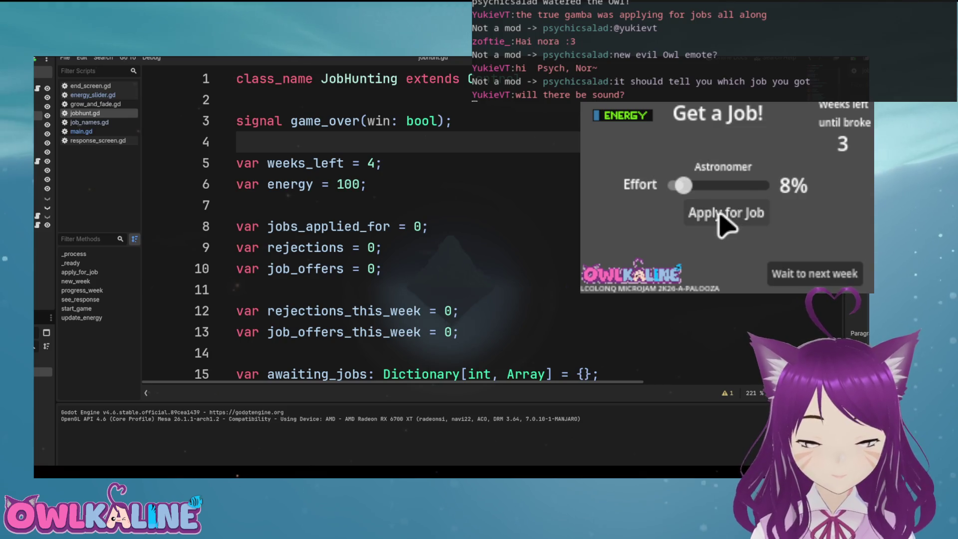
click(719, 213)
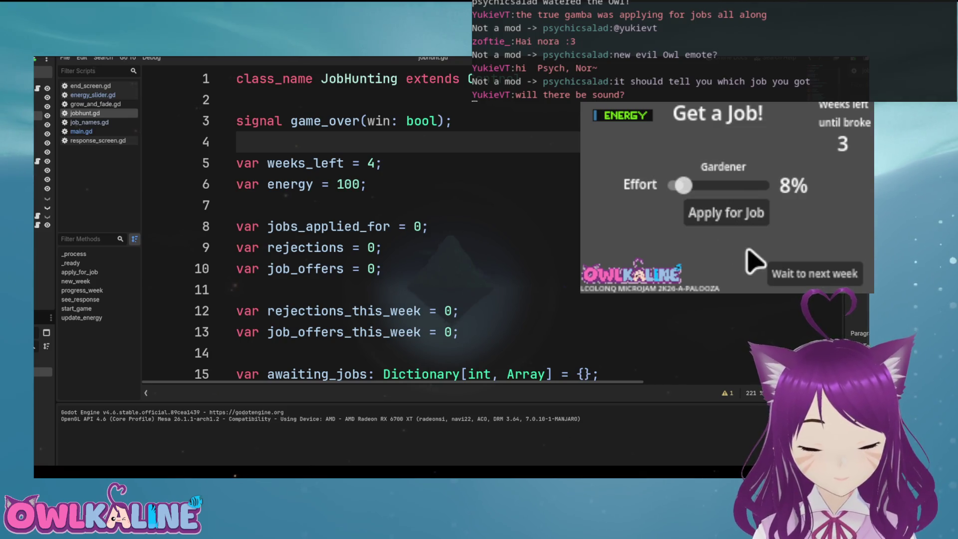
click(784, 269)
click(737, 259)
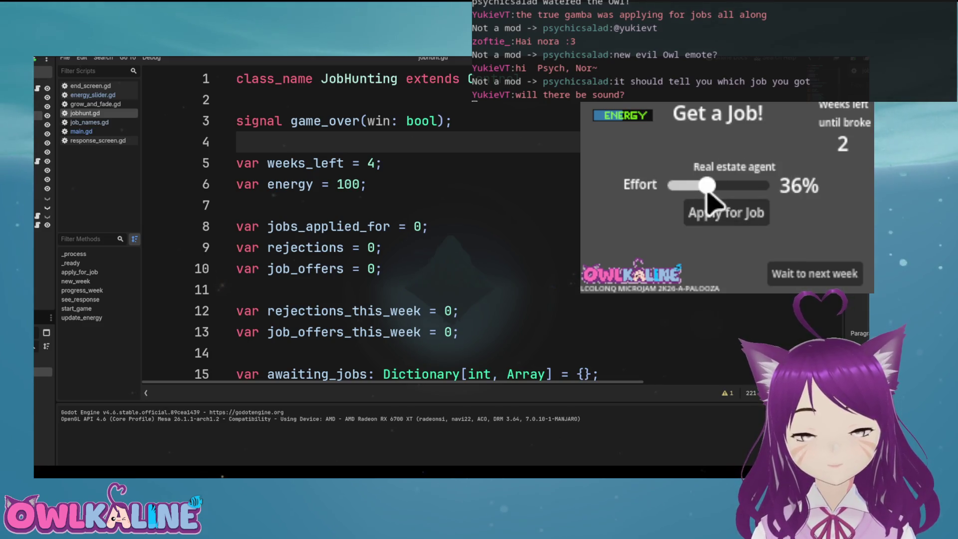
Skip a week, then apply for the Lawyer job at 100% effort and view responses
click(782, 273)
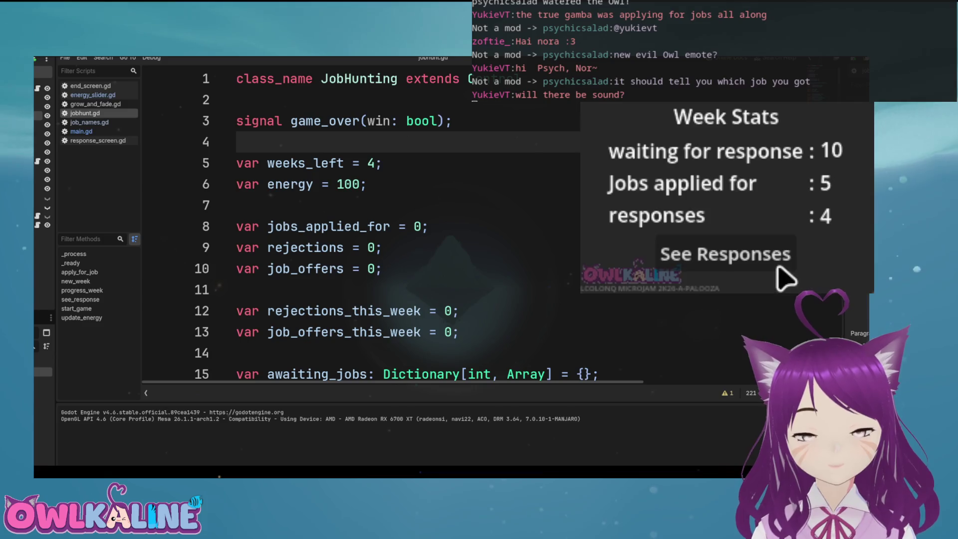
click(778, 260)
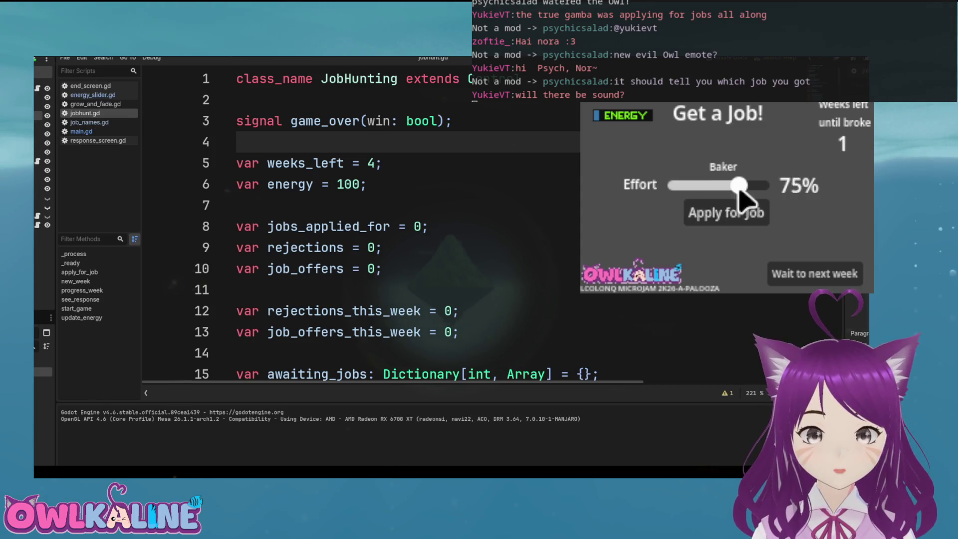
mouse_move(739, 185)
mouse_down()
mouse_move(693, 186)
mouse_move(766, 186)
mouse_up()
click(744, 215)
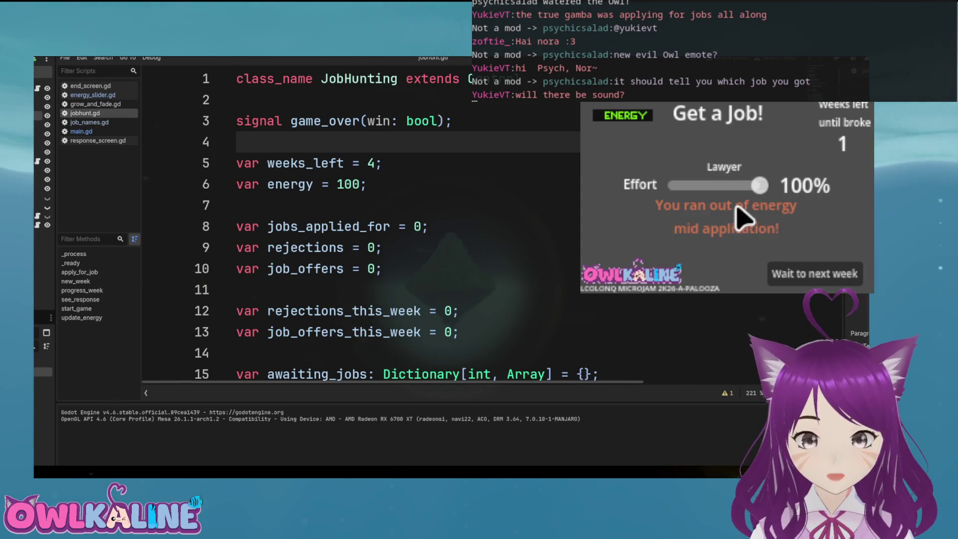
click(796, 272)
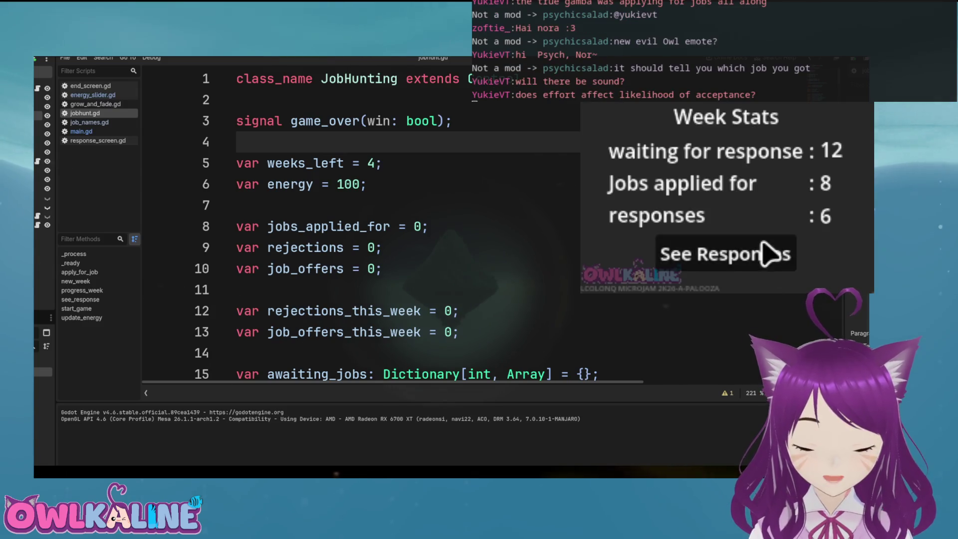
click(776, 251)
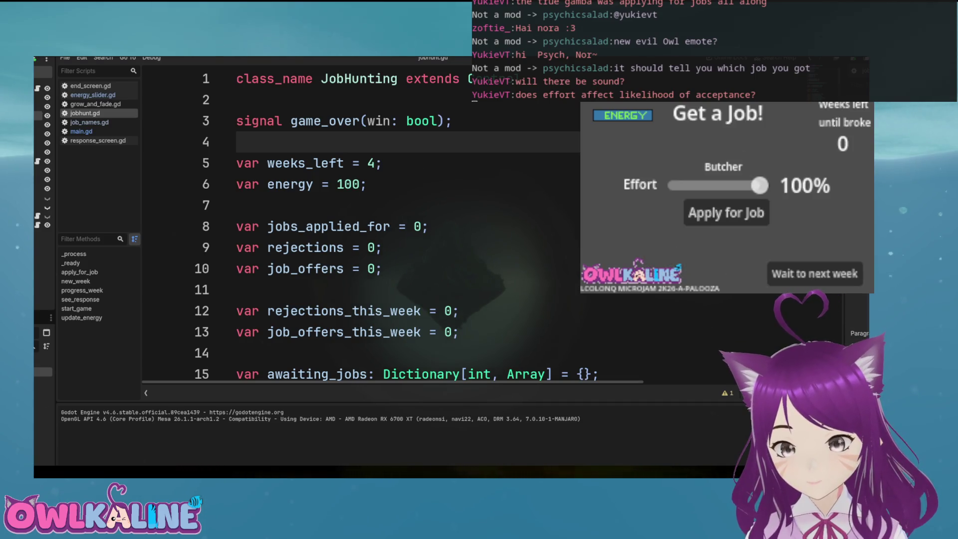
Apply for one more job at about 37% effort and view the final week's rejections
mouse_move(753, 188)
mouse_down()
mouse_move(711, 188)
mouse_move(734, 215)
mouse_move(726, 192)
mouse_move(725, 208)
mouse_move(702, 205)
mouse_move(727, 222)
mouse_move(738, 194)
mouse_move(763, 186)
mouse_up()
click(743, 214)
click(801, 272)
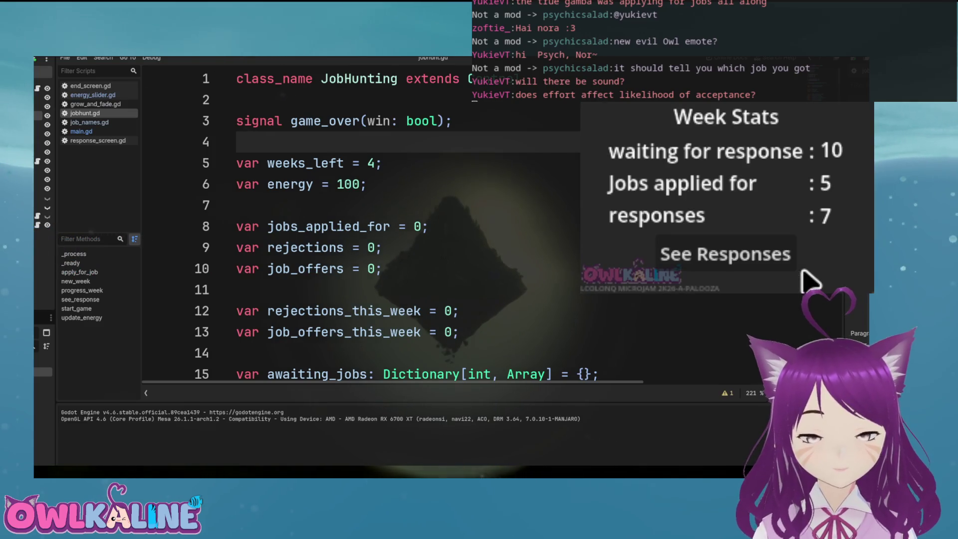
click(796, 268)
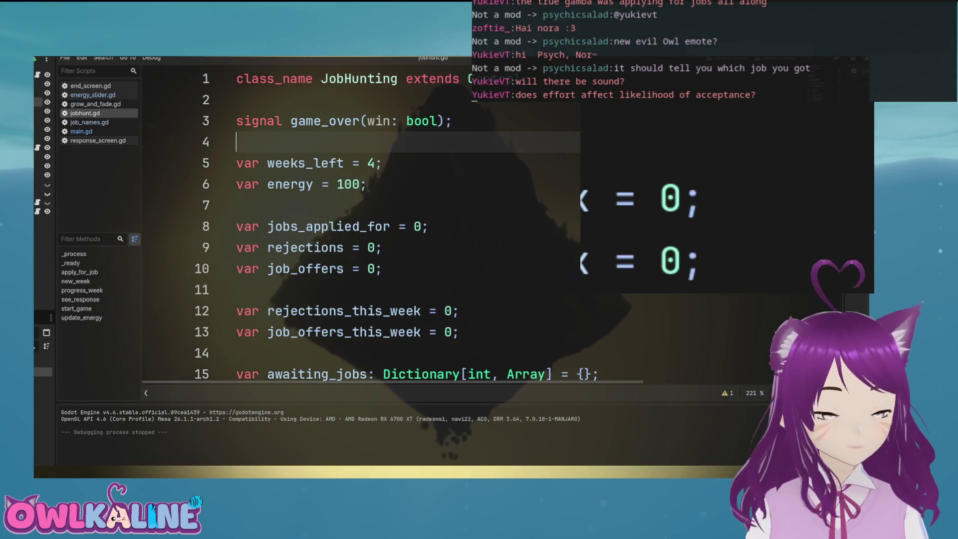
Review the base_response_chance formula on line 86 of jobhunt.gd
scroll(359, 225, down, 15)
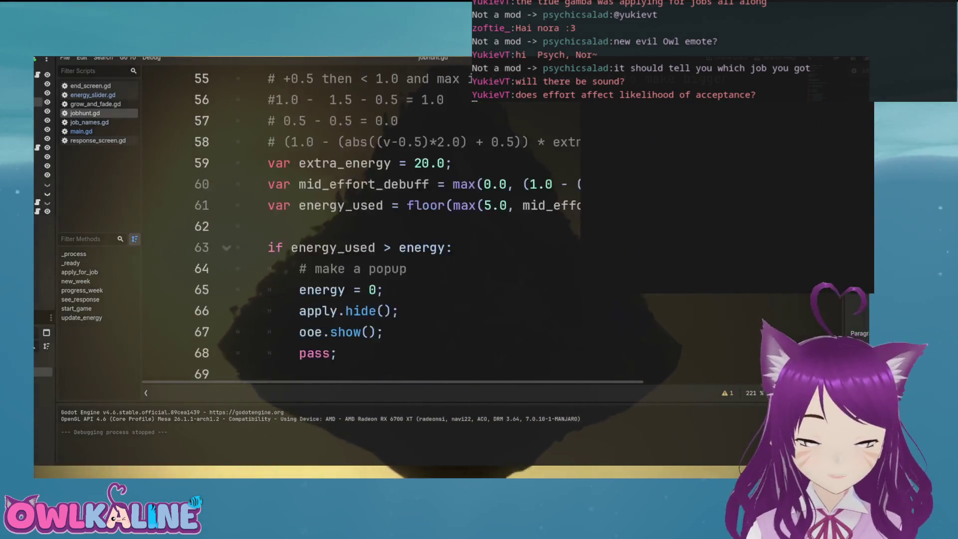
scroll(359, 225, down, 10)
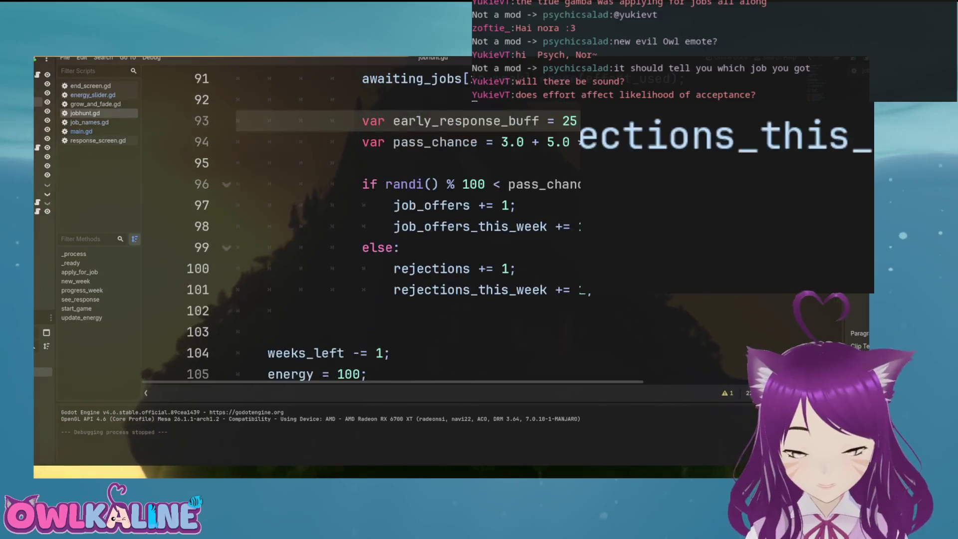
scroll(359, 225, up, 2)
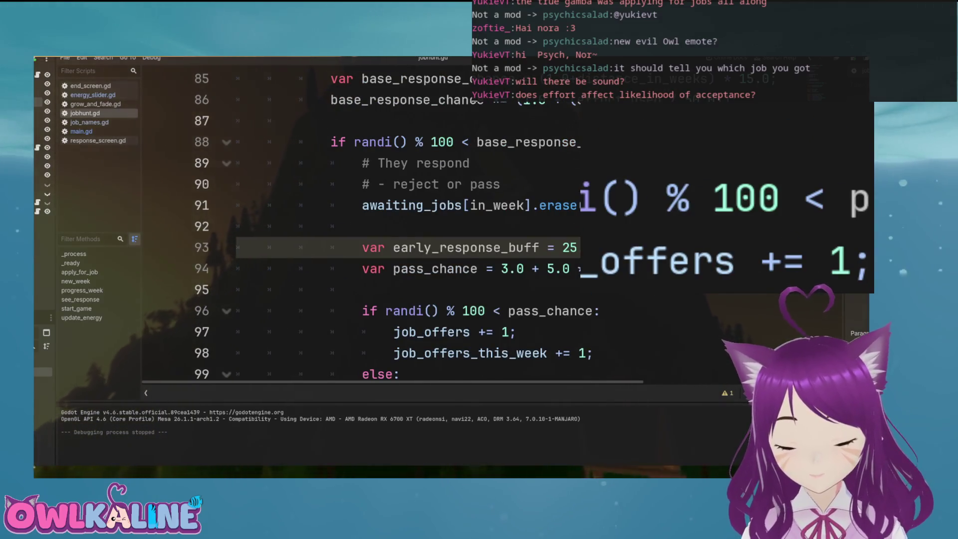
scroll(360, 224, up, 1)
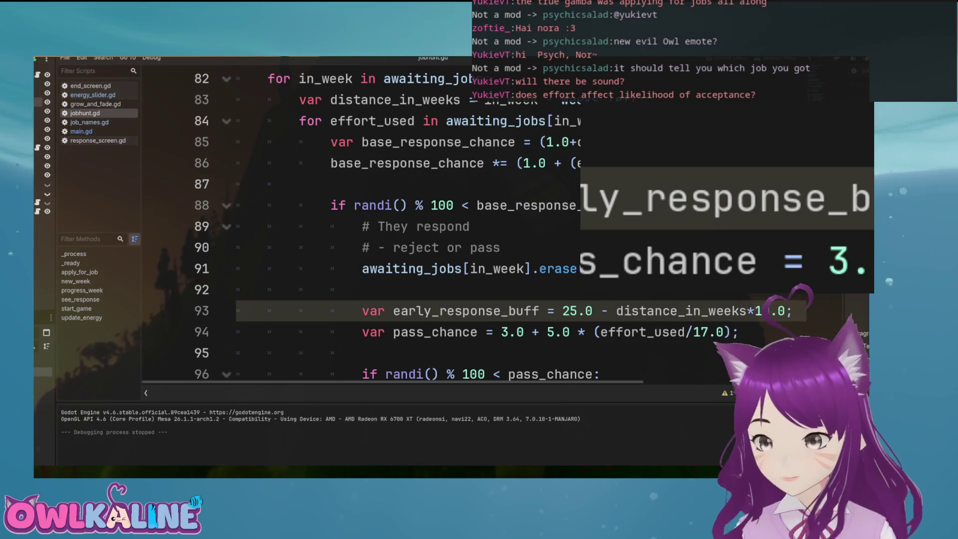
key(Up)
key(Up)
key(Up)
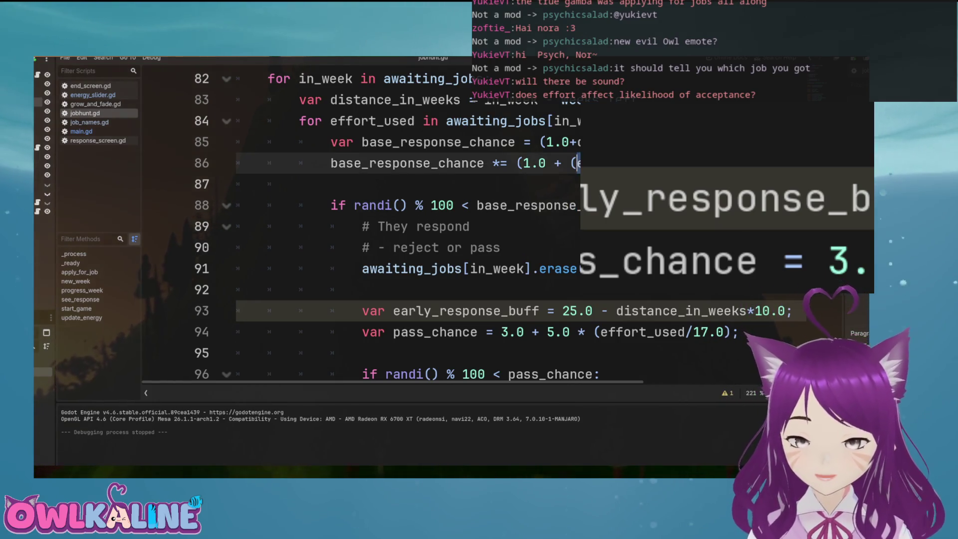
scroll(360, 224, up, 1)
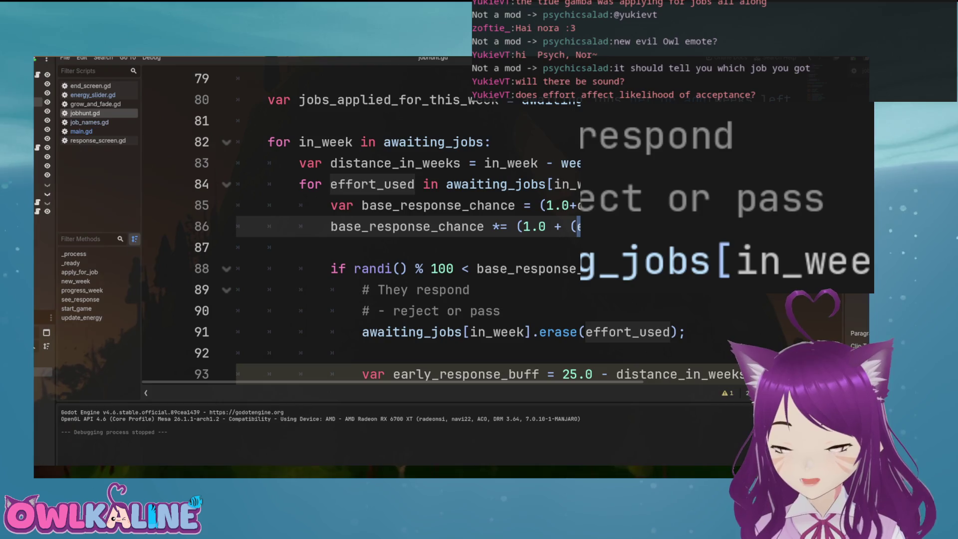
mouse_move(579, 227)
mouse_down()
mouse_move(353, 247)
mouse_move(361, 226)
mouse_up()
click(361, 227)
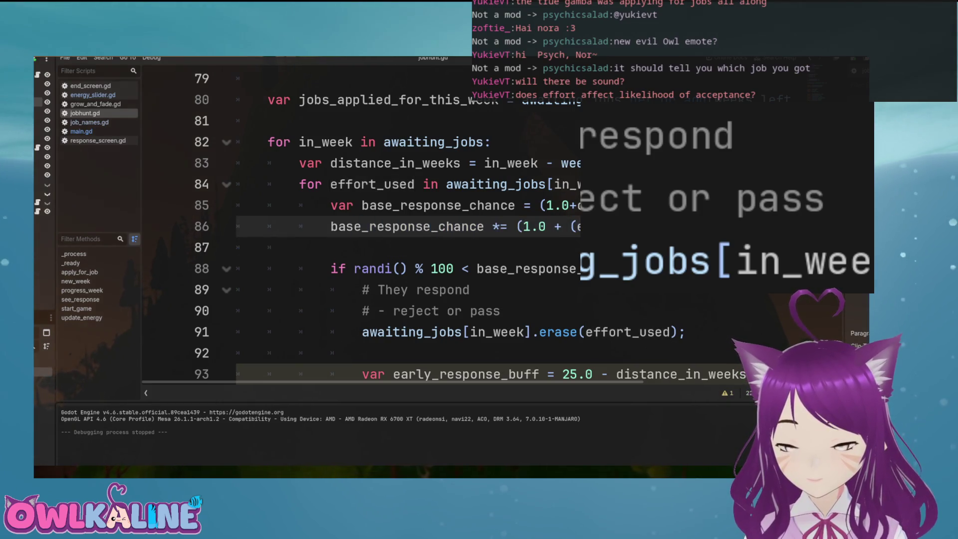
Inspect the pass_chance formula on line 94 and the lines above it
scroll(361, 226, down, 2)
click(502, 269)
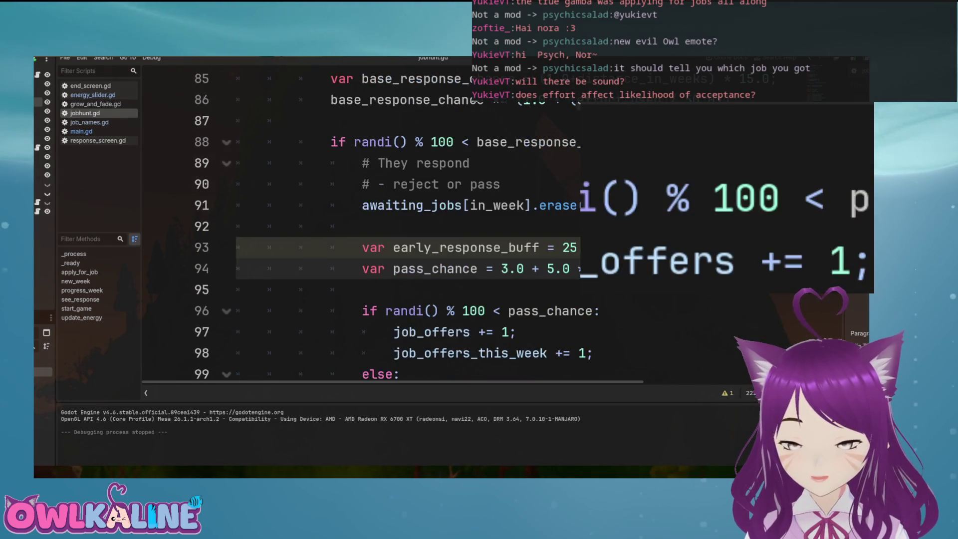
scroll(399, 224, up, 1)
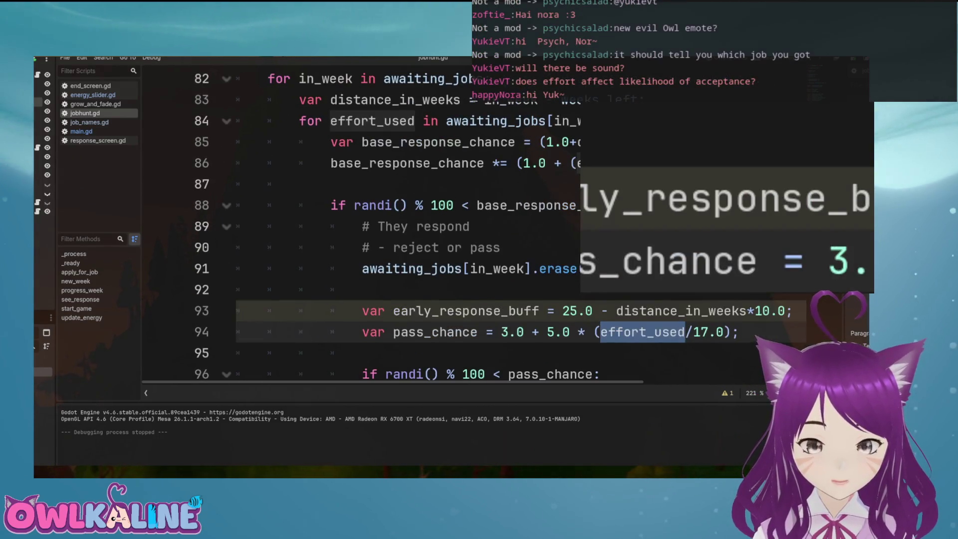
drag(270, 184, 384, 142)
scroll(399, 224, down, 1)
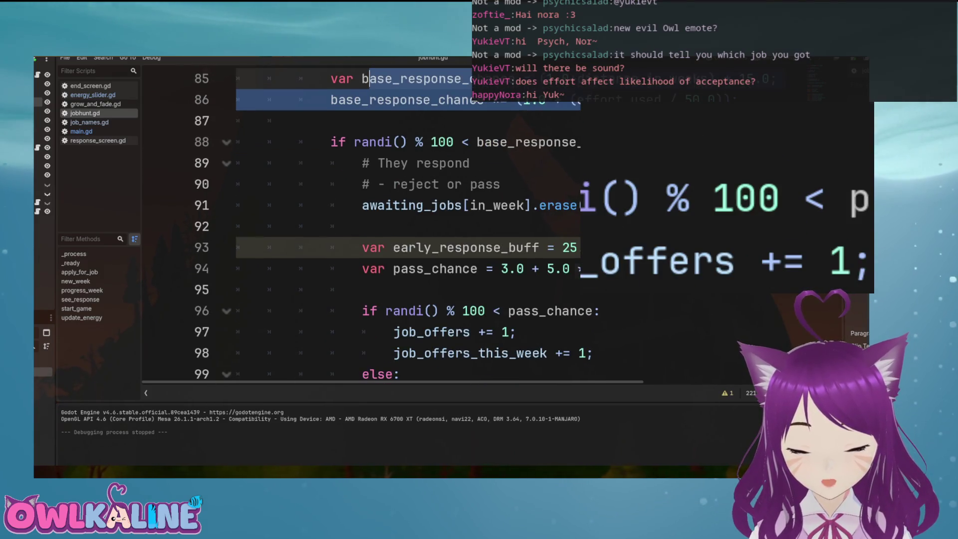
click(424, 268)
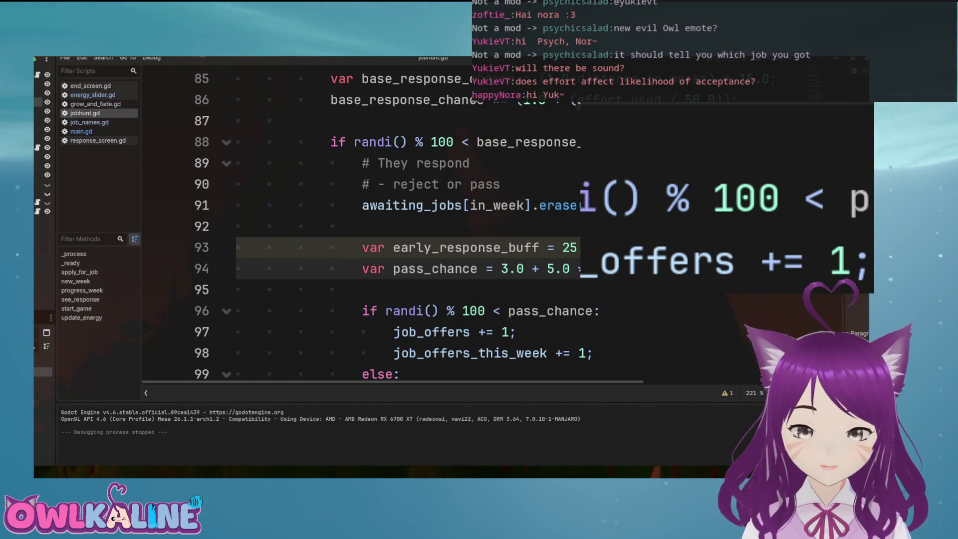
Check where effort_used is defined, then run the project with F5 to playtest
scroll(399, 225, up, 2)
scroll(399, 225, down, 1)
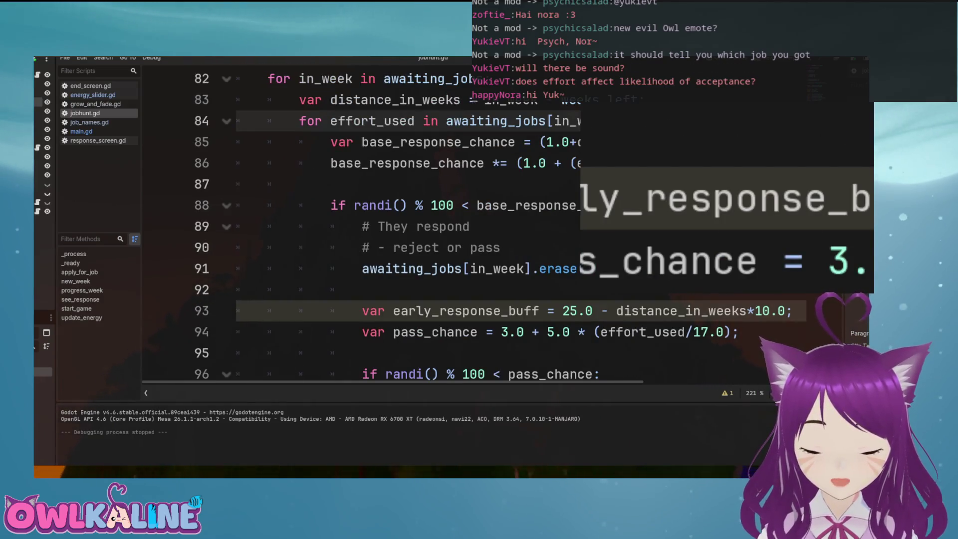
double_click(642, 332)
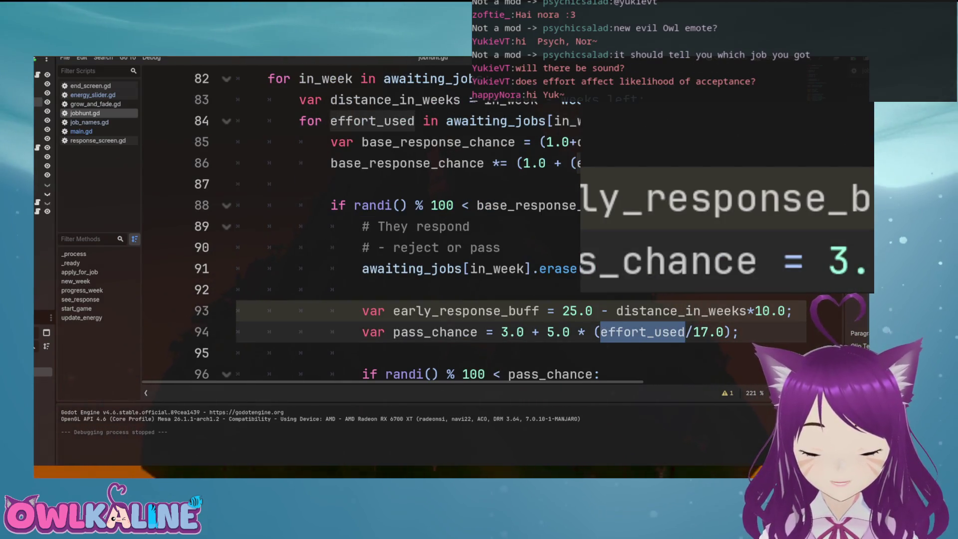
click(579, 163)
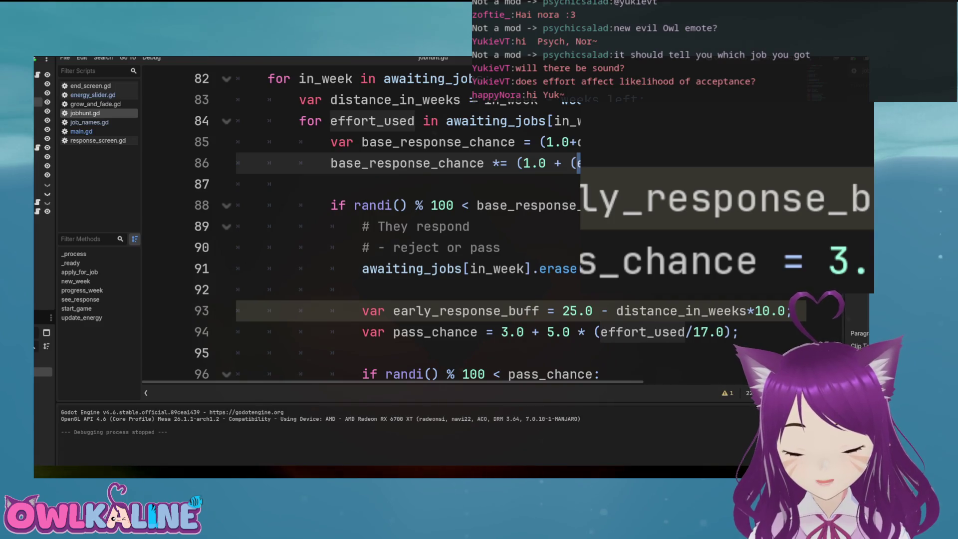
key(F5)
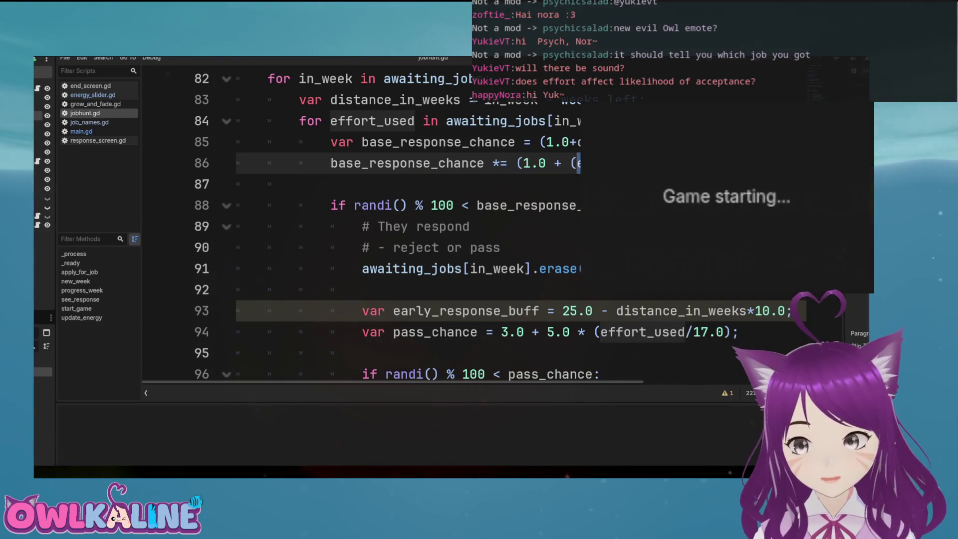
Apply twice for the Postman job at 100% effort, advance a week, and view responses
click(760, 186)
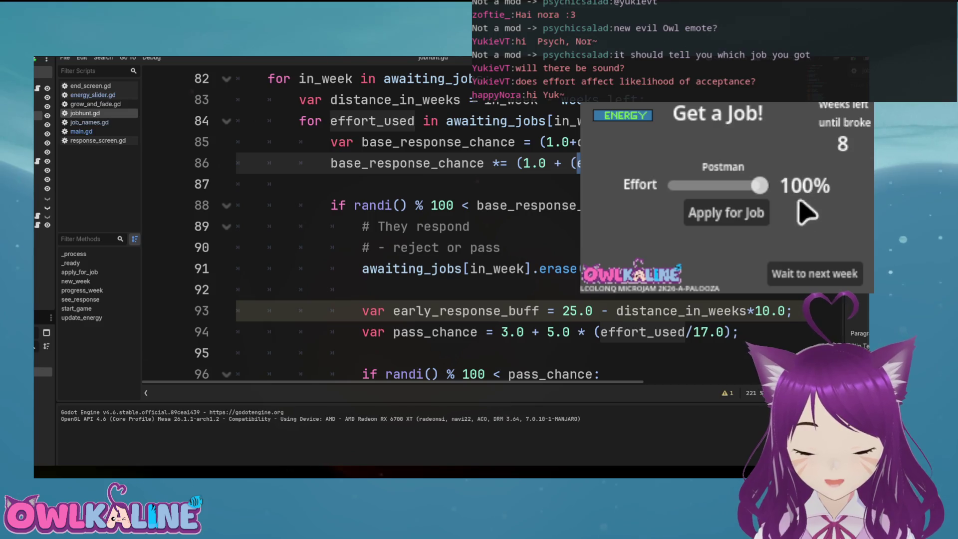
click(747, 214)
click(709, 217)
click(793, 280)
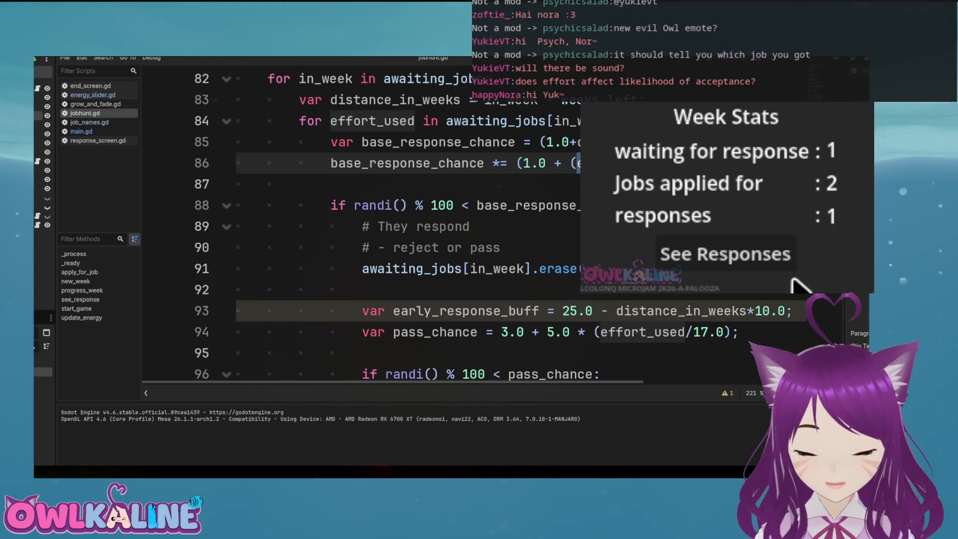
click(765, 257)
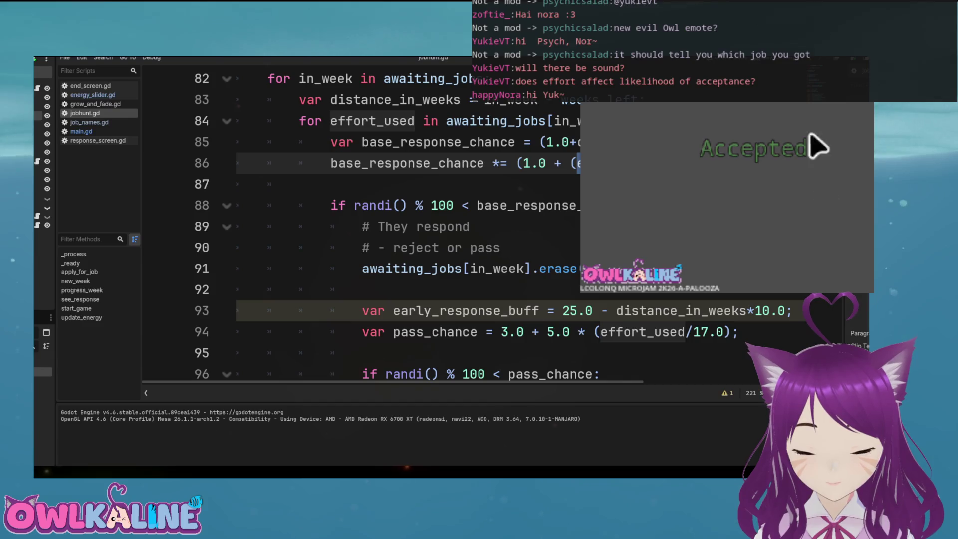
Restart and apply for Fireman/Firefighter and another job at full effort, reaching a job offer
key(F5)
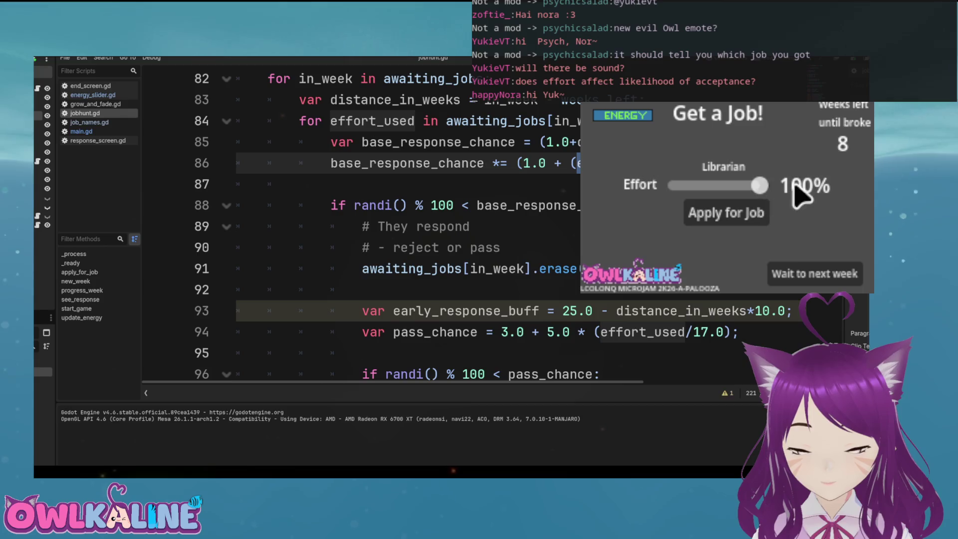
click(747, 215)
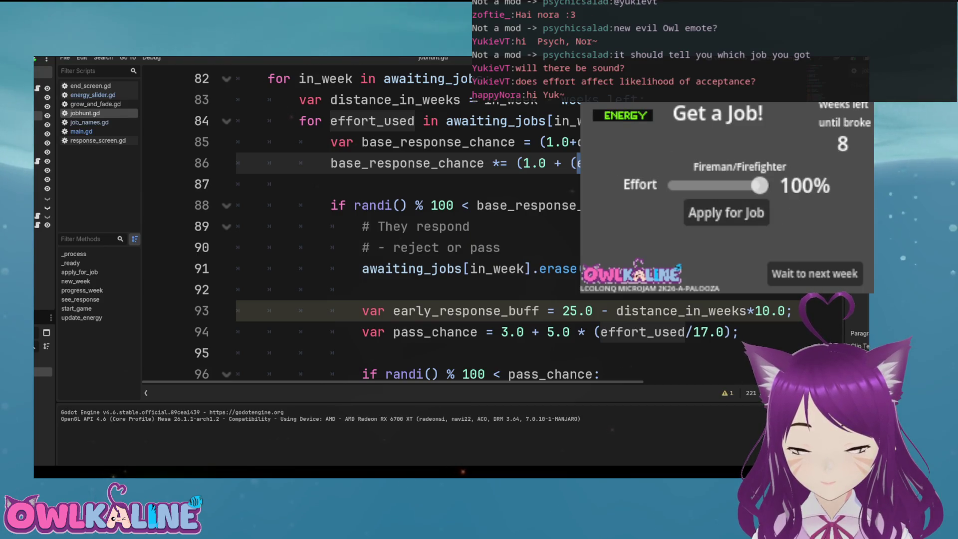
click(816, 279)
click(791, 255)
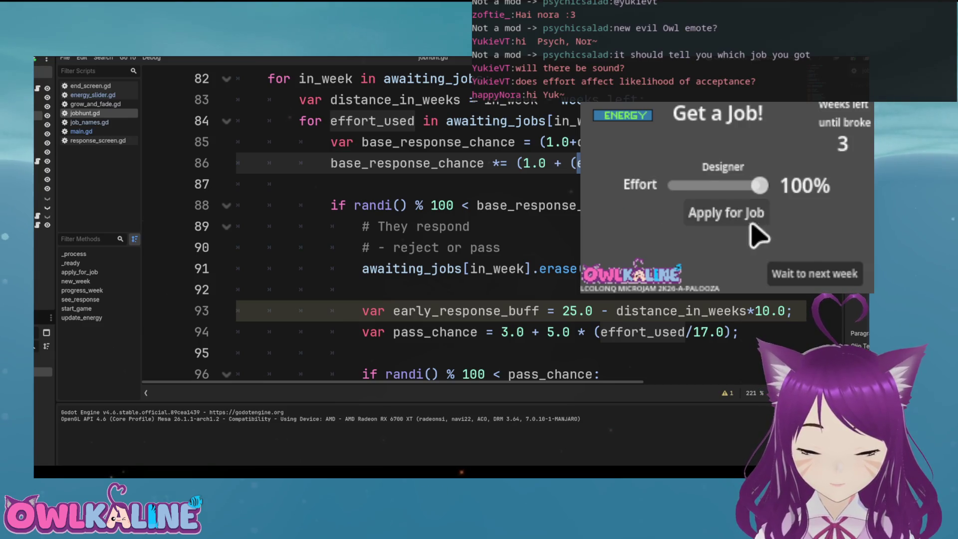
click(749, 216)
click(816, 272)
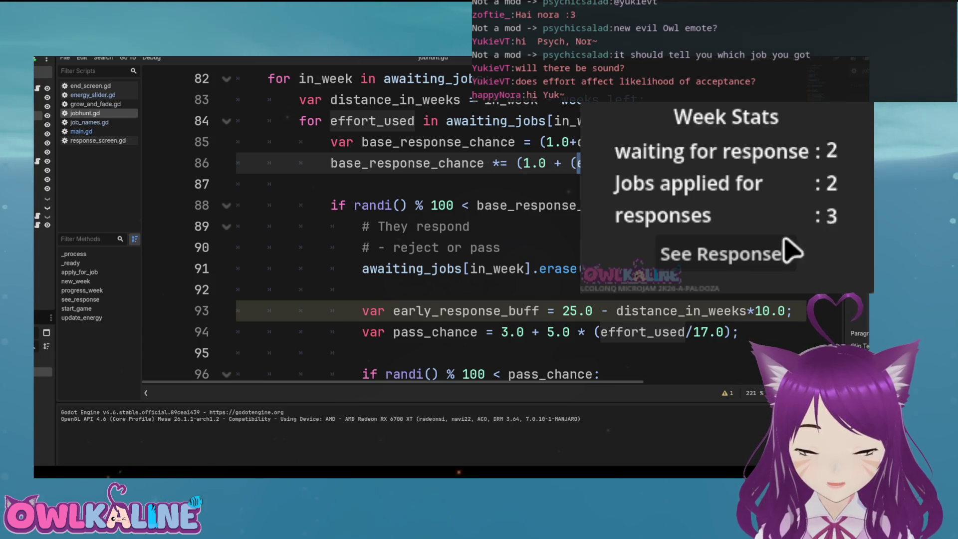
click(785, 245)
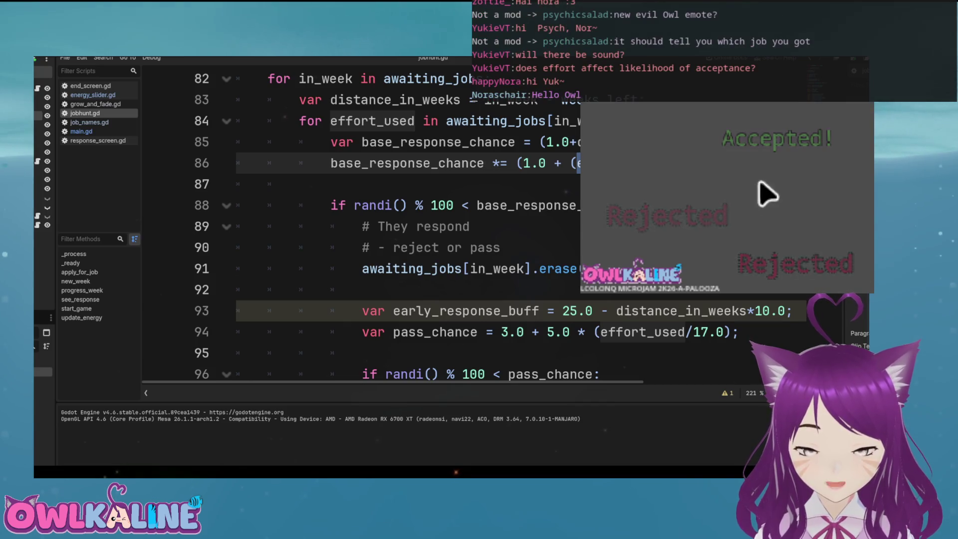
click(798, 168)
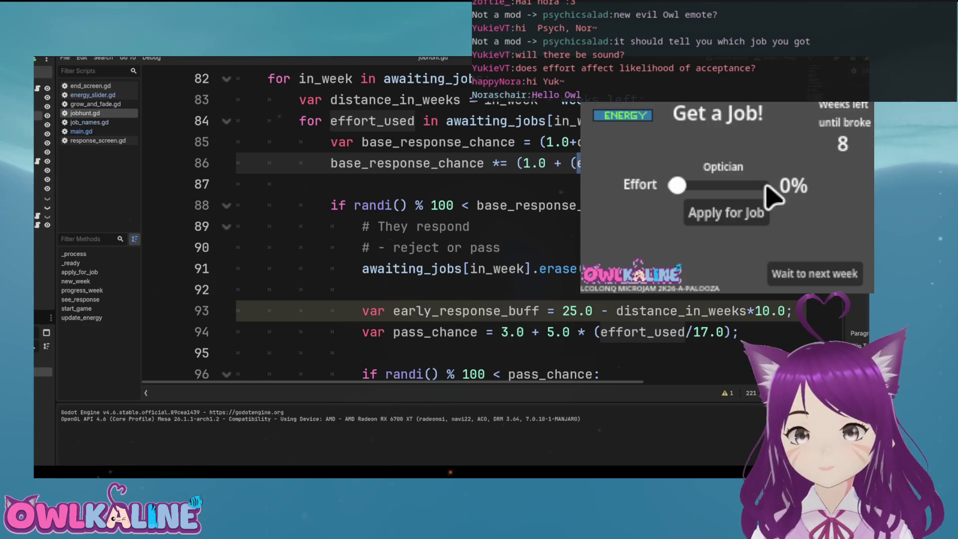
Apply twice for the Optician job at 100% effort; the week brings no responses
click(763, 185)
click(754, 220)
click(747, 218)
click(778, 273)
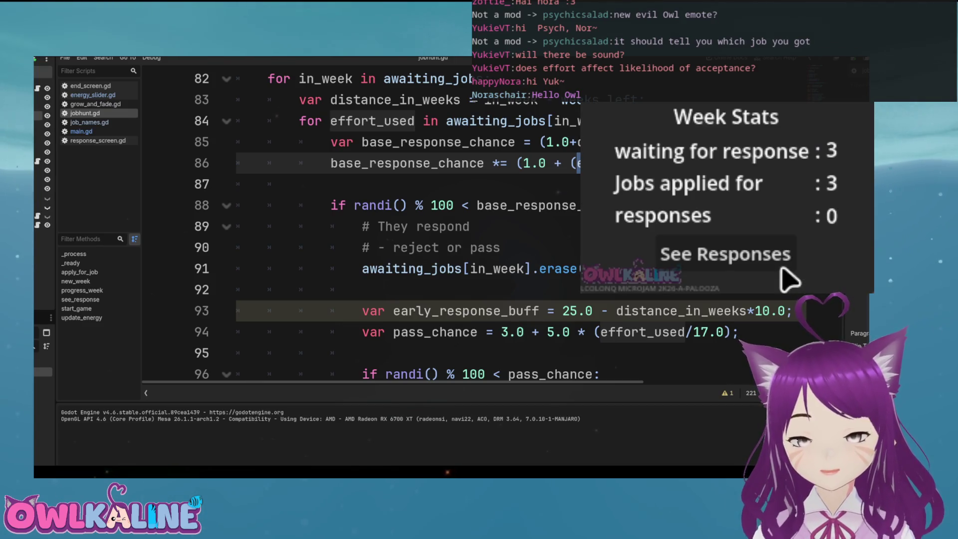
click(716, 253)
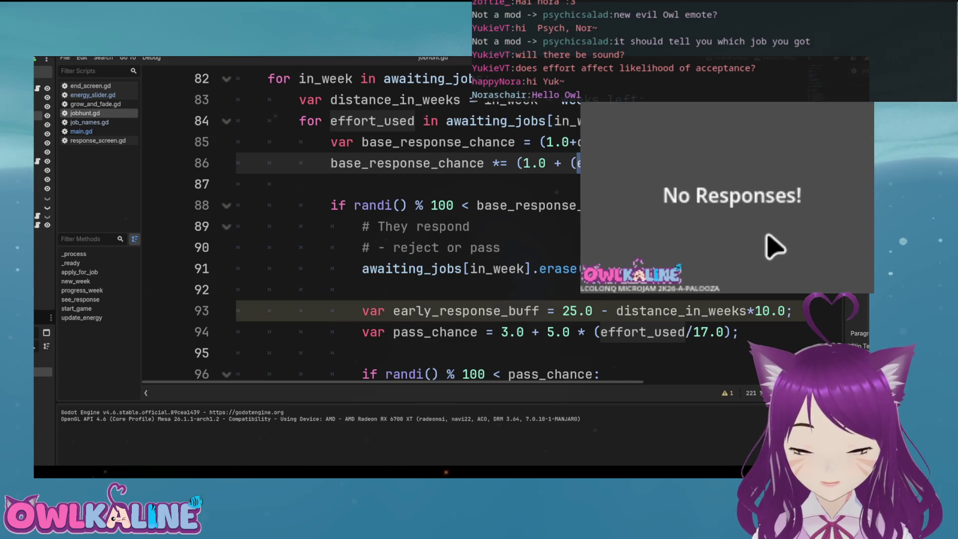
click(749, 207)
Apply for the Model job at 100% effort, check responses, then stop and rerun the game
click(761, 185)
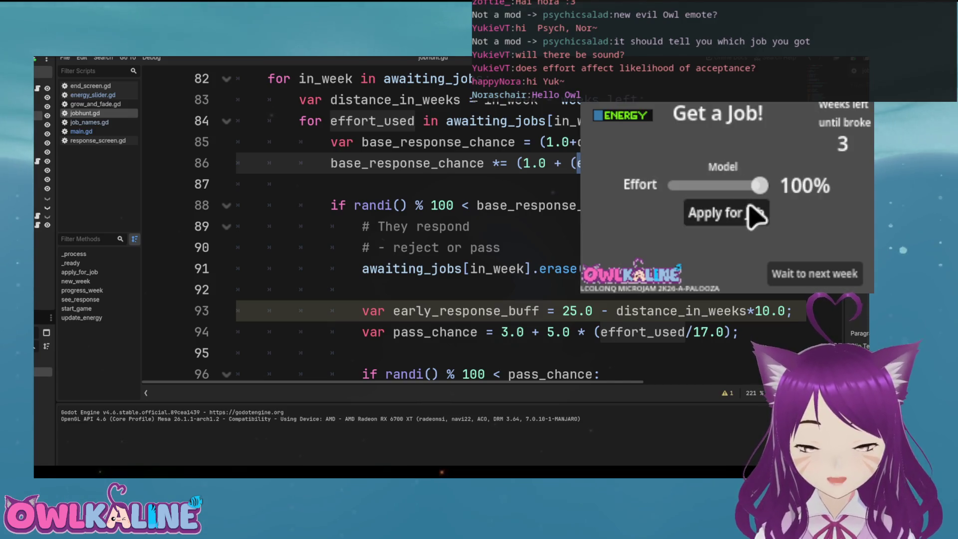
click(752, 213)
click(806, 274)
click(689, 268)
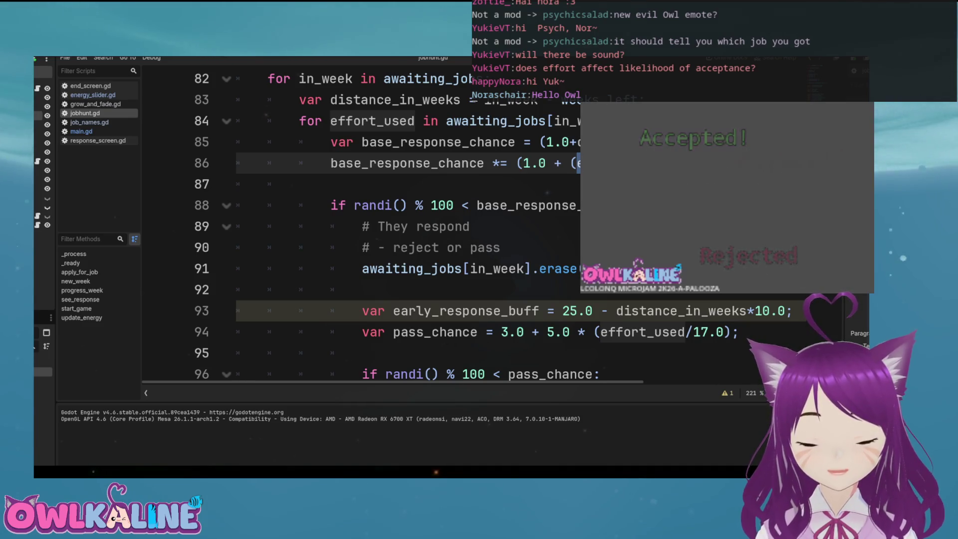
key(F8)
key(F5)
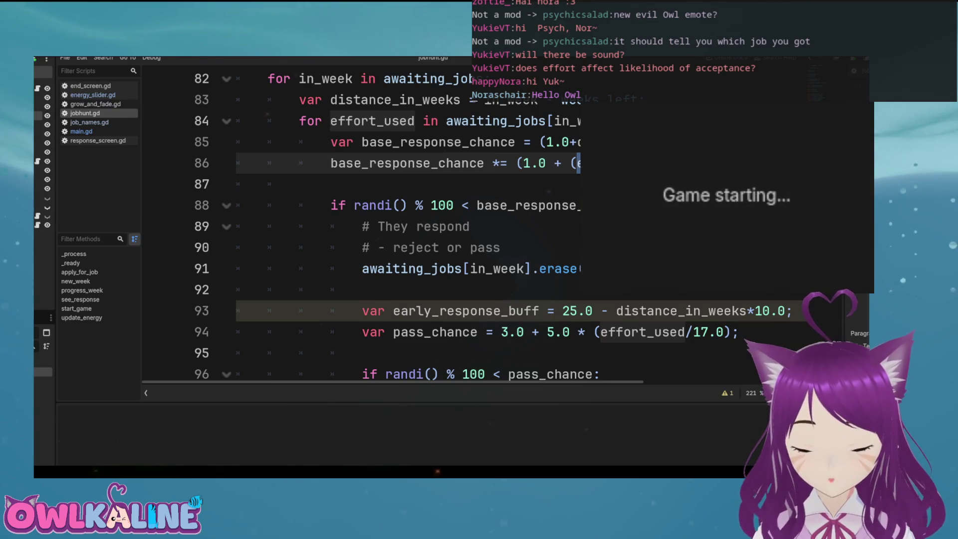
Apply for the Newsreader job and another job at 100% effort over two weeks, checking responses
click(756, 185)
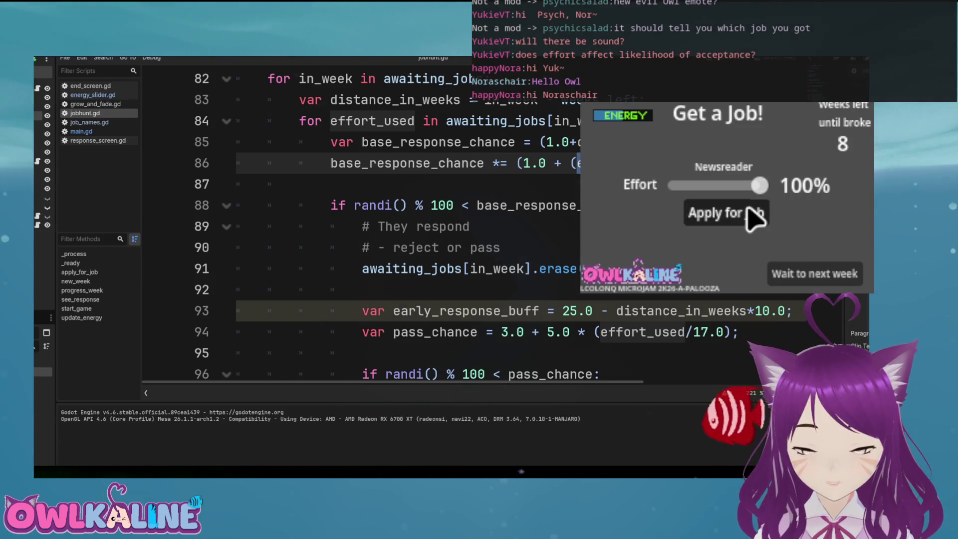
click(718, 212)
click(813, 274)
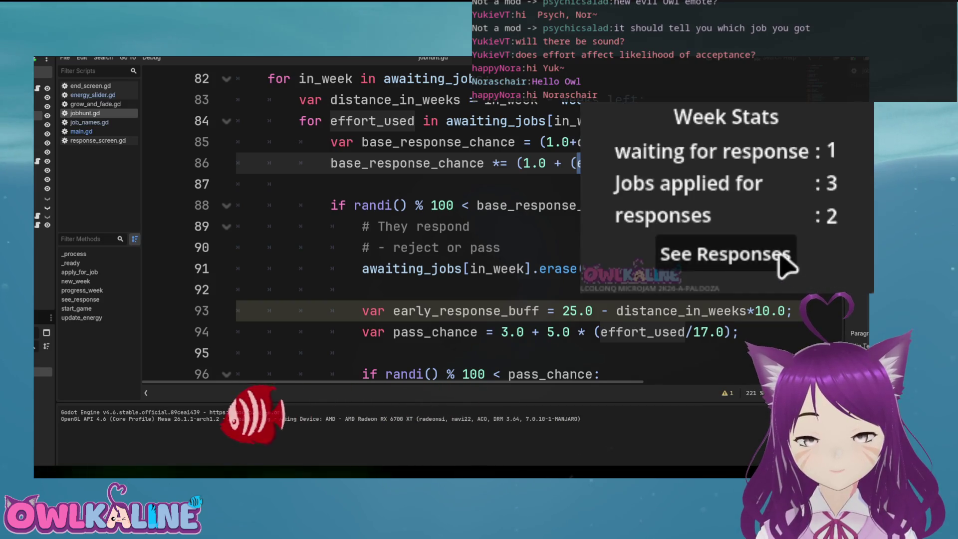
click(726, 257)
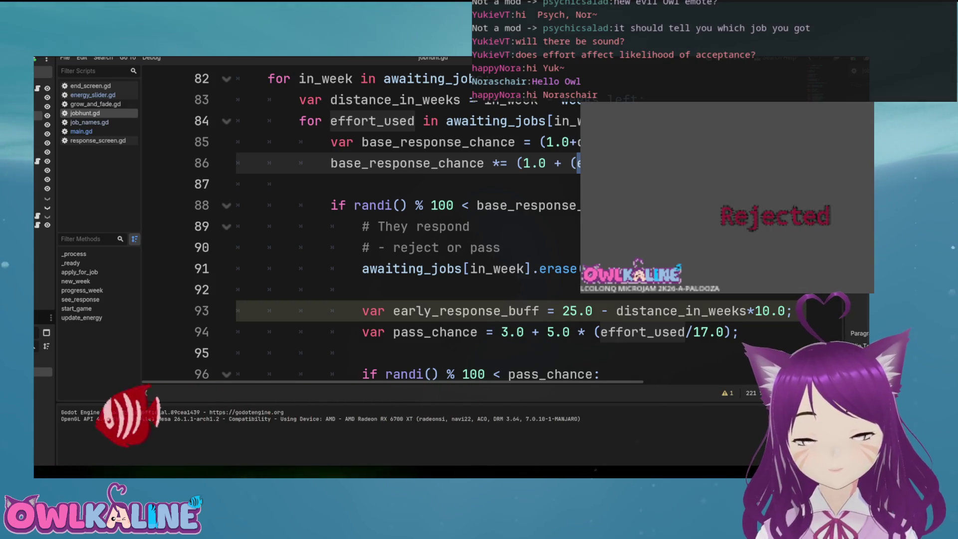
click(755, 220)
click(811, 271)
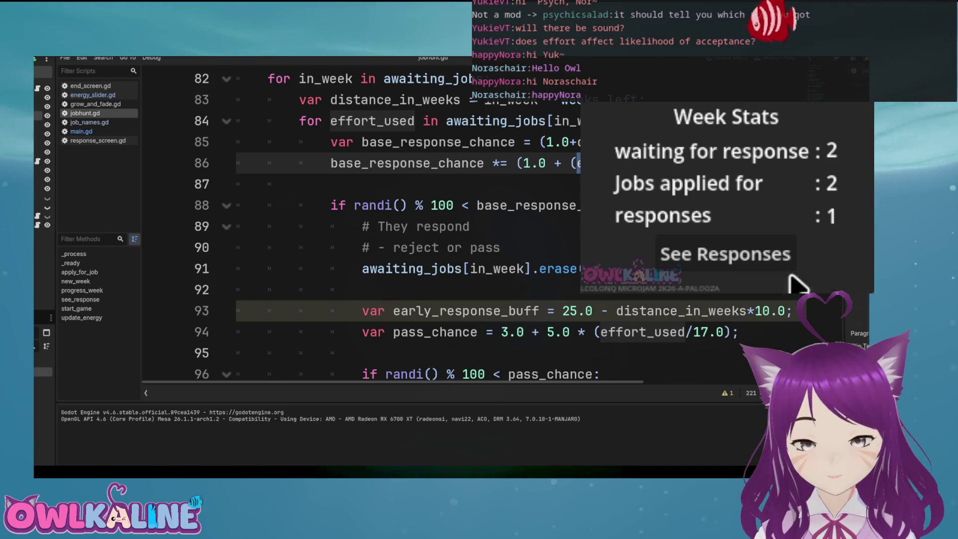
click(793, 254)
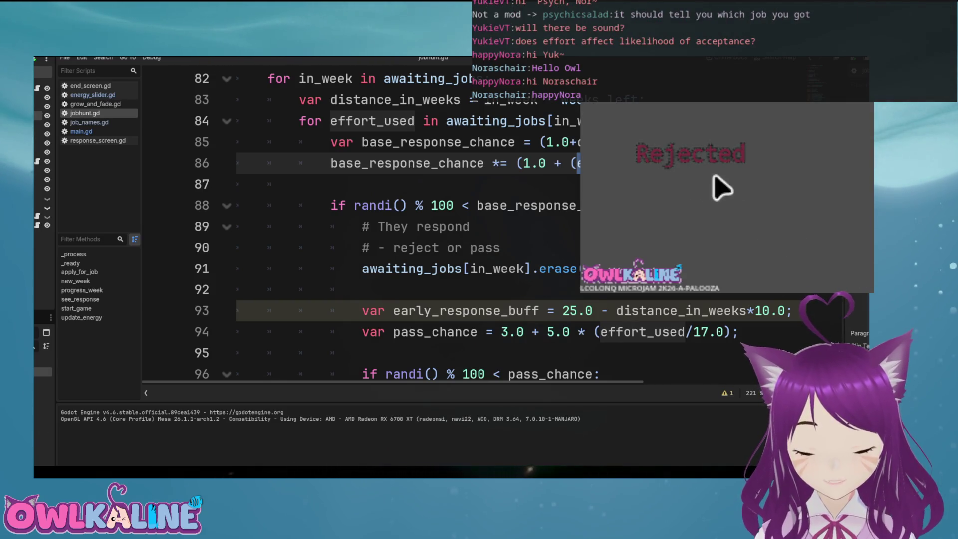
Apply for the Actor/Actress job, view that week's responses, and restart the game
click(751, 220)
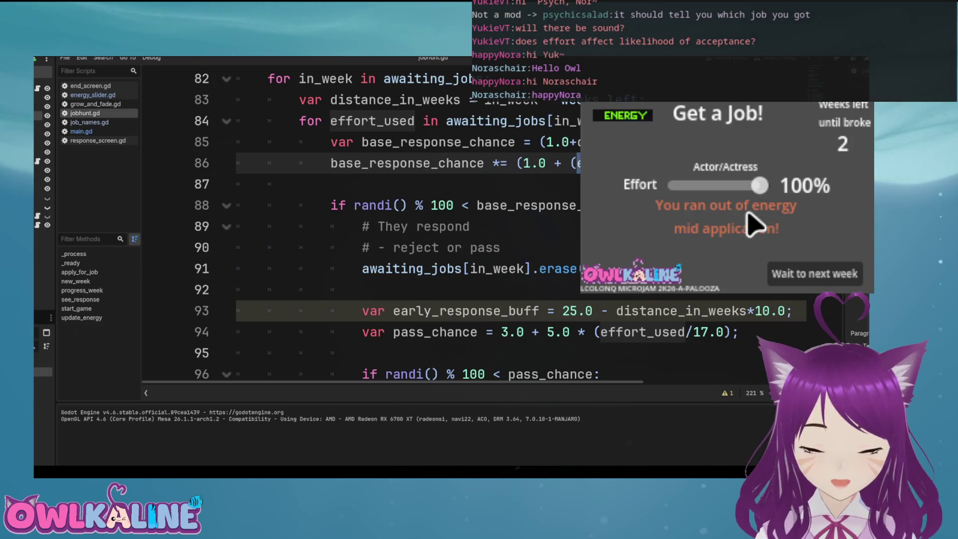
click(821, 285)
click(753, 259)
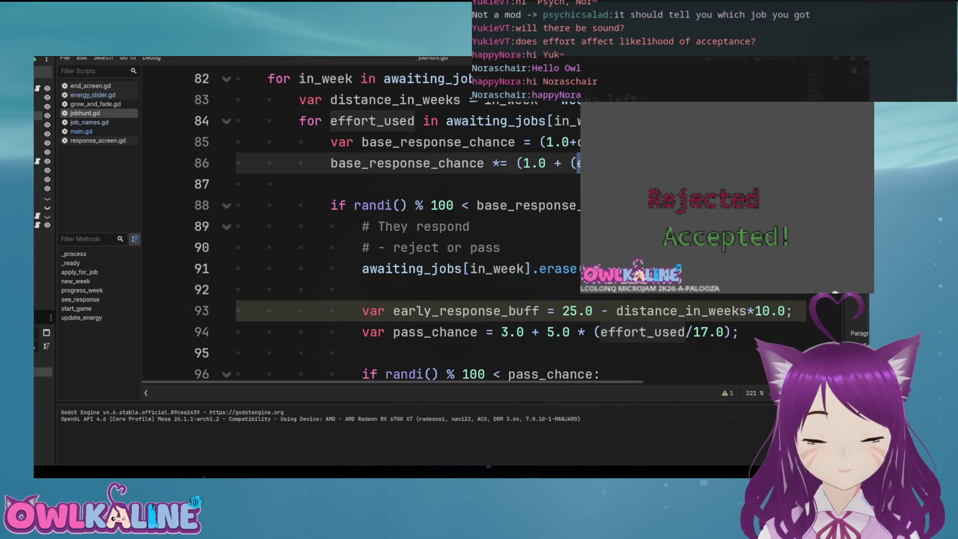
key(F5)
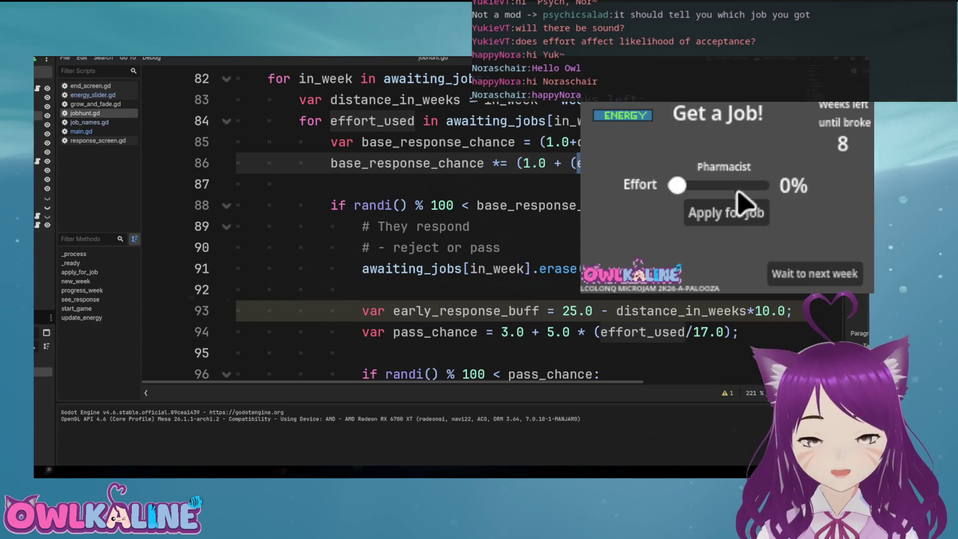
Apply for Pharmacist, Real estate agent, Pilot and Waiter/Waitress jobs over three weeks, checking responses
click(730, 214)
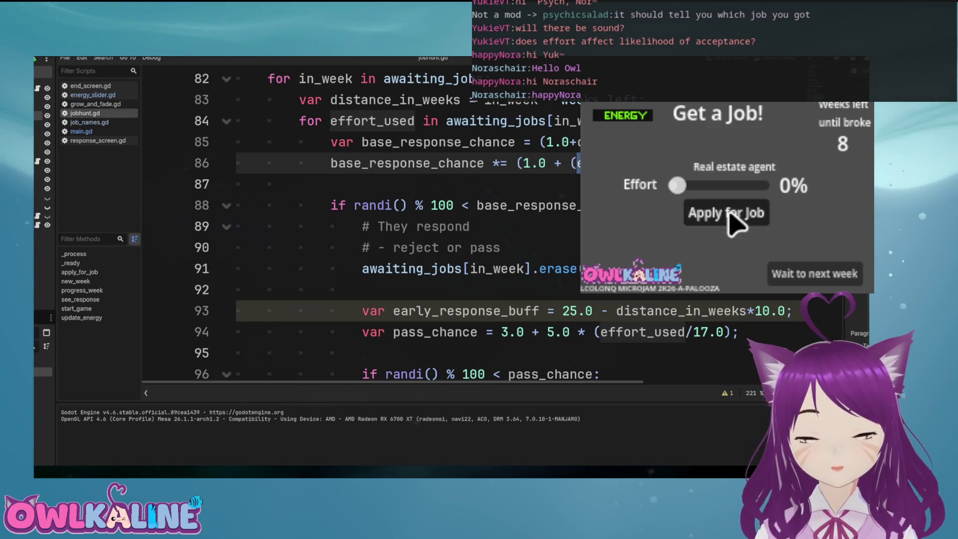
click(729, 210)
click(827, 275)
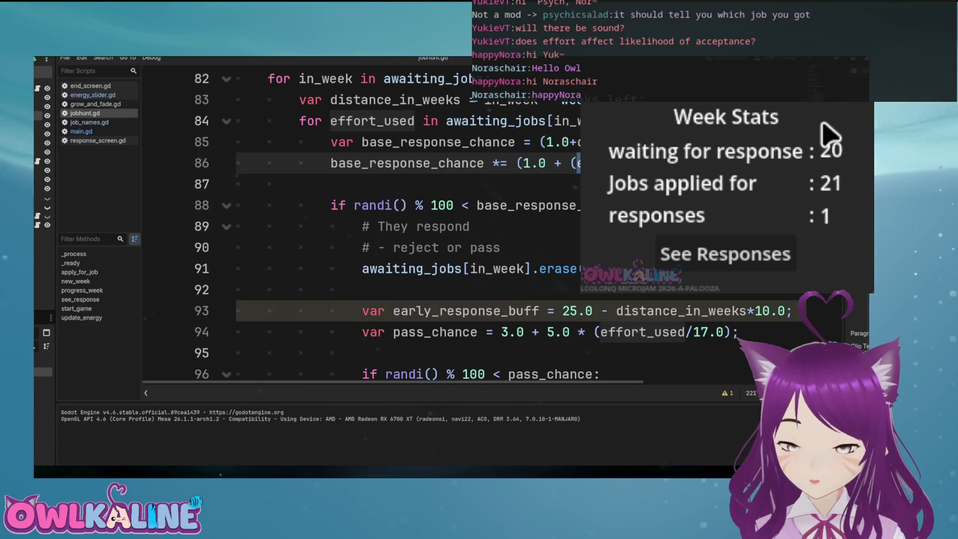
click(771, 255)
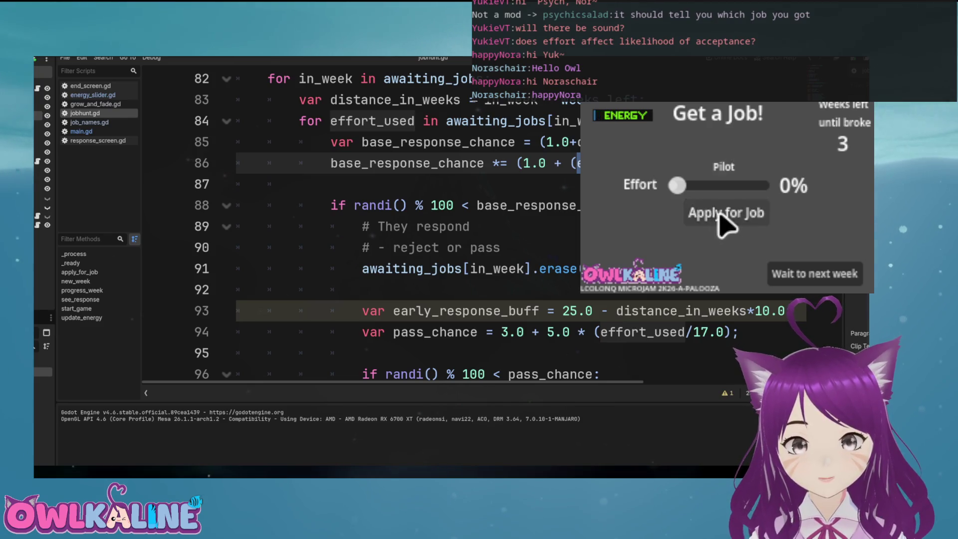
click(724, 219)
click(829, 276)
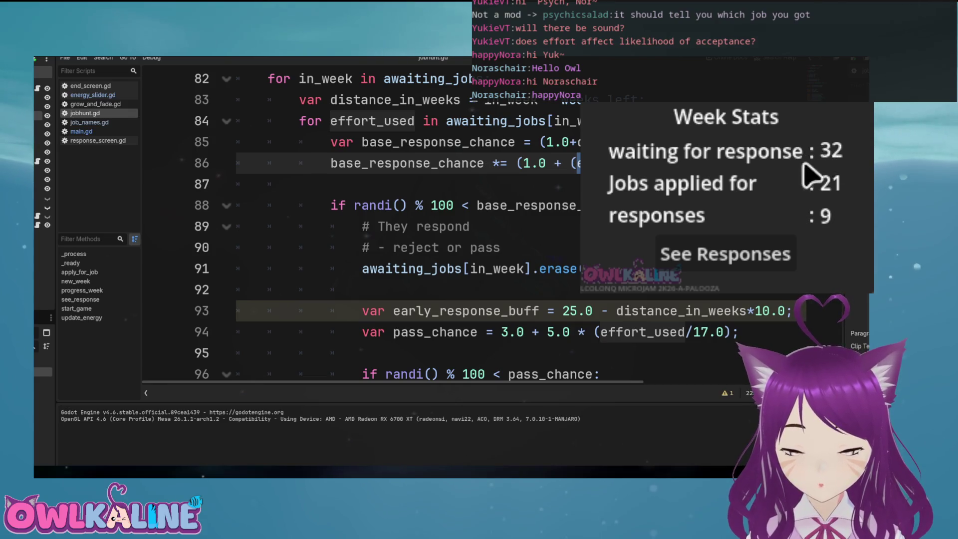
click(762, 250)
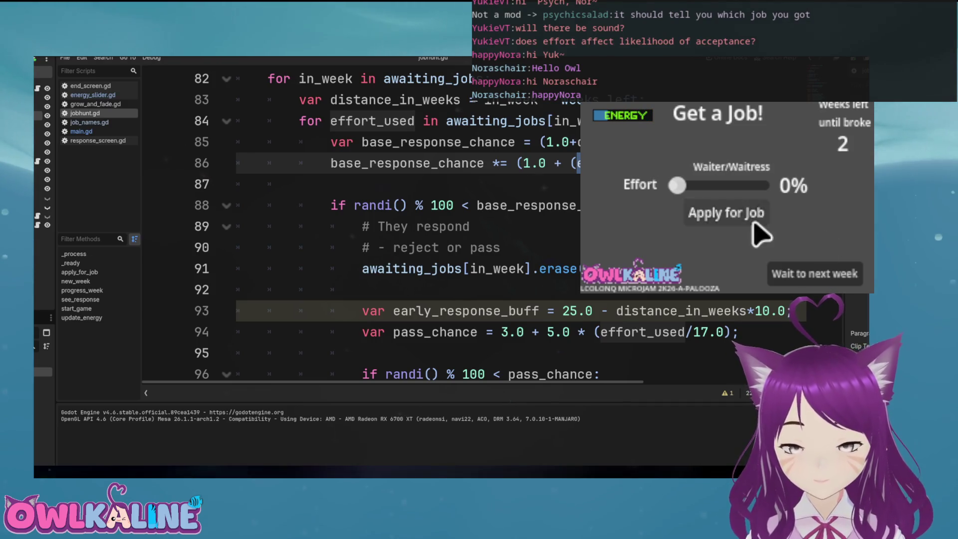
click(754, 224)
click(821, 277)
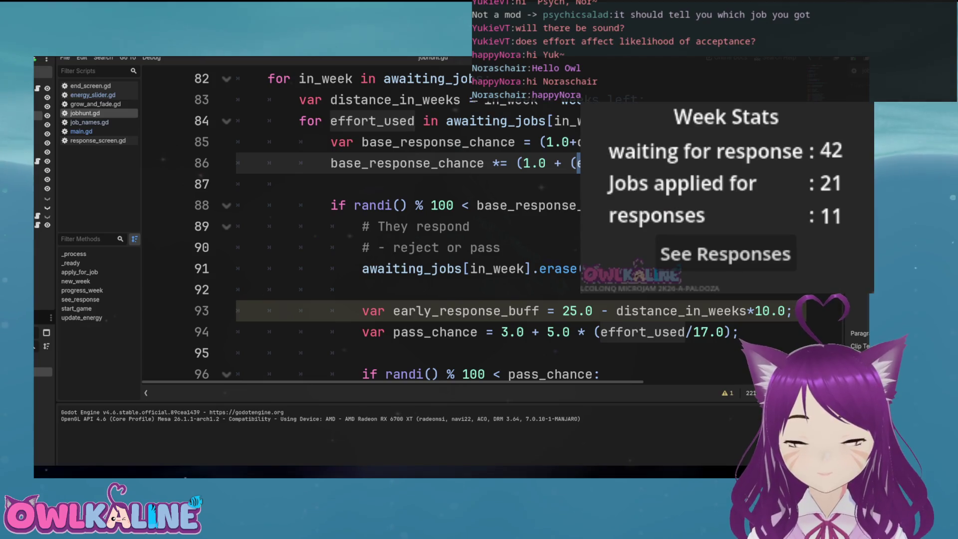
click(771, 255)
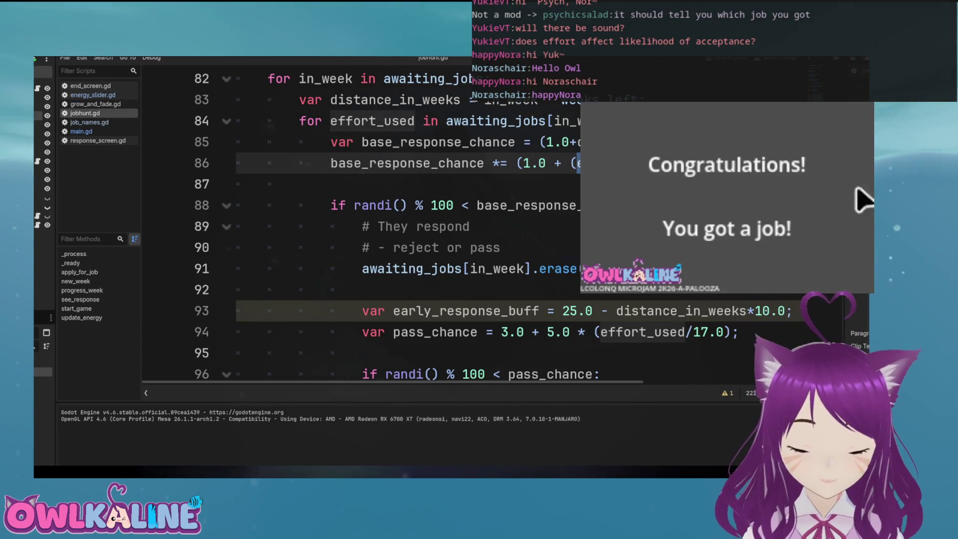
Relaunch the game, apply at 51% effort, and play two weeks checking responses
key(F5)
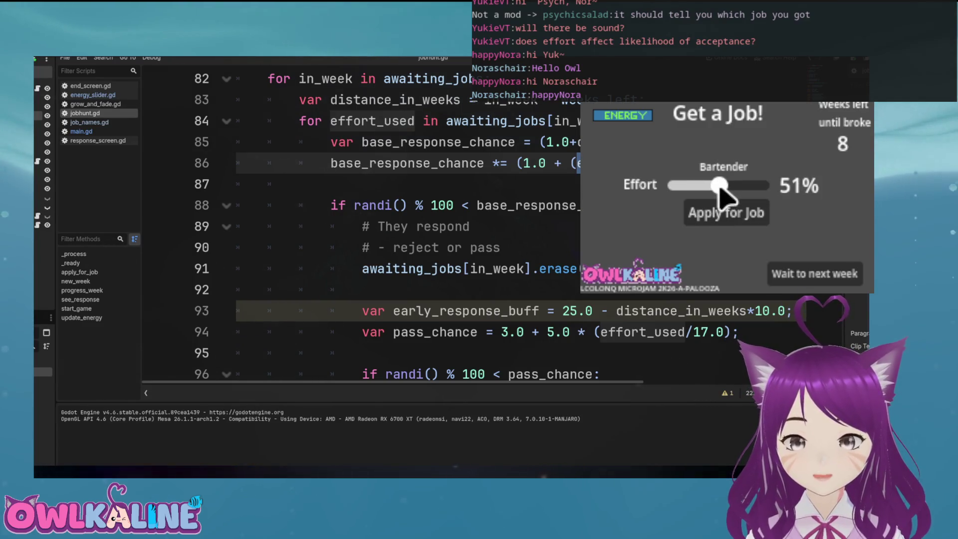
click(721, 214)
click(798, 273)
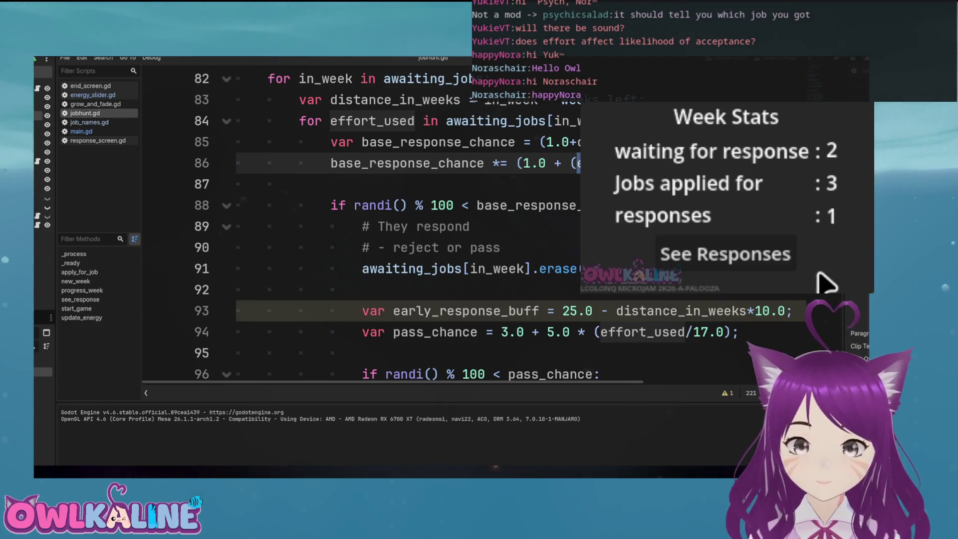
click(762, 275)
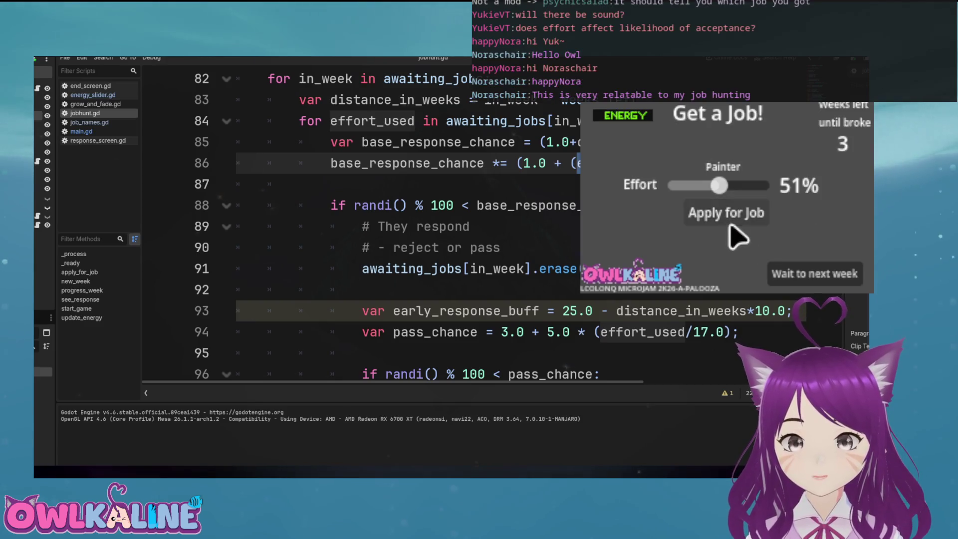
click(803, 273)
click(803, 278)
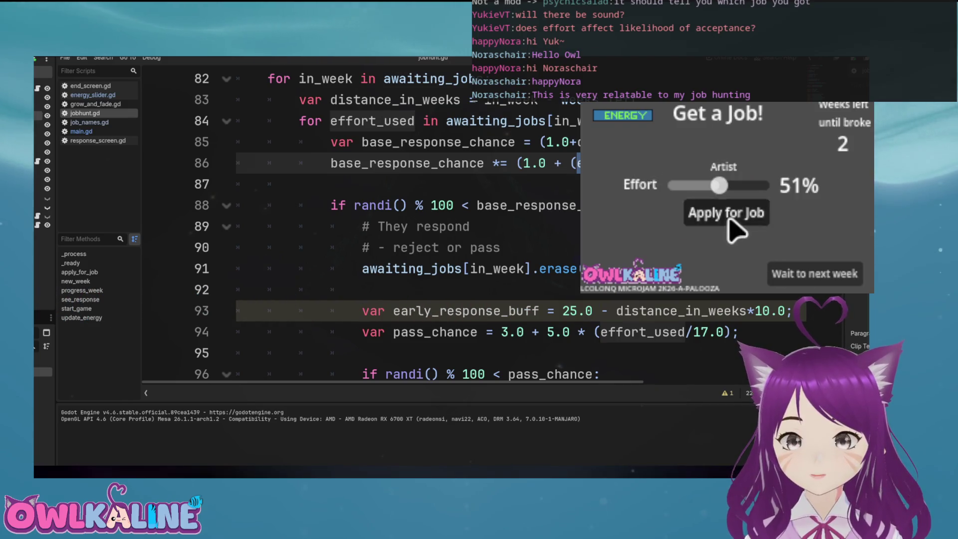
Apply for the Artist, Gardener and Plumber jobs through the final week, checking responses
click(731, 220)
click(802, 263)
click(801, 270)
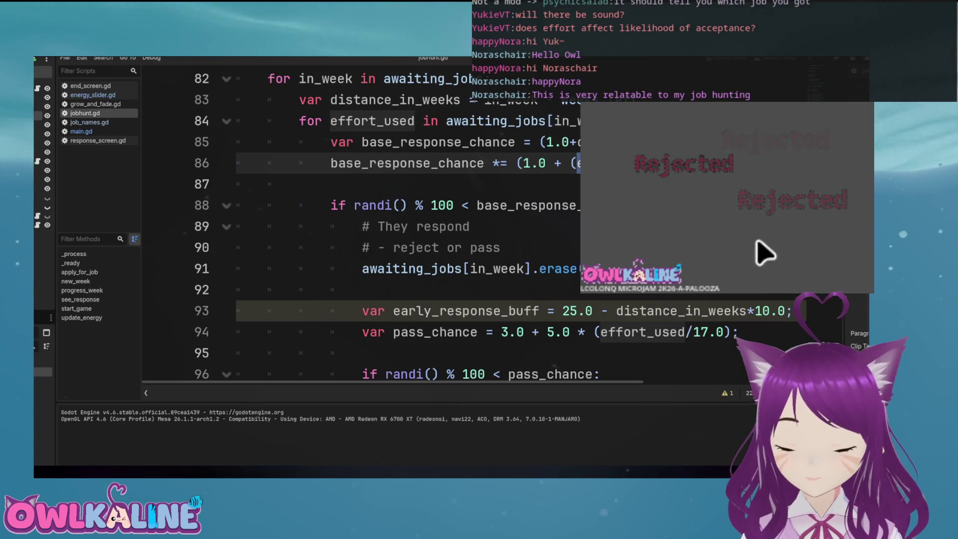
click(729, 218)
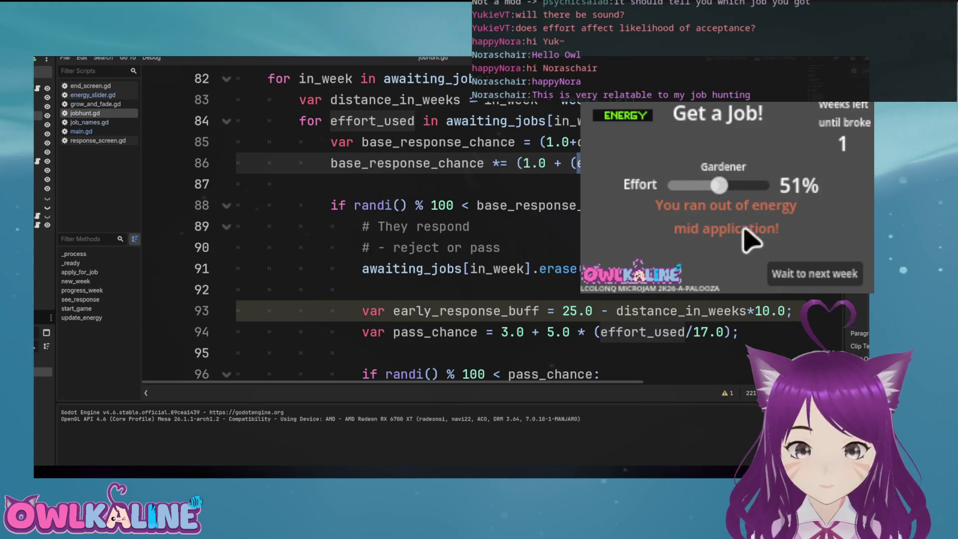
click(760, 252)
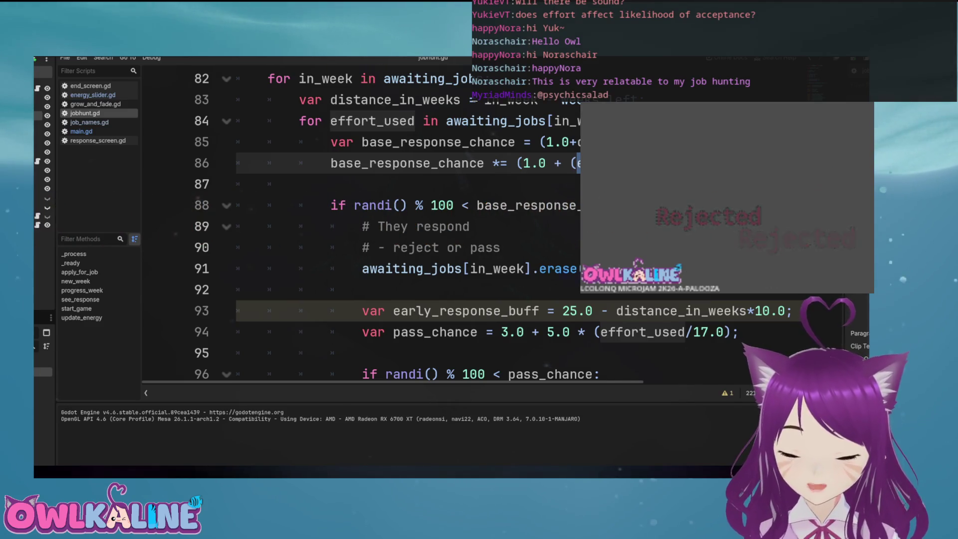
click(746, 220)
click(745, 220)
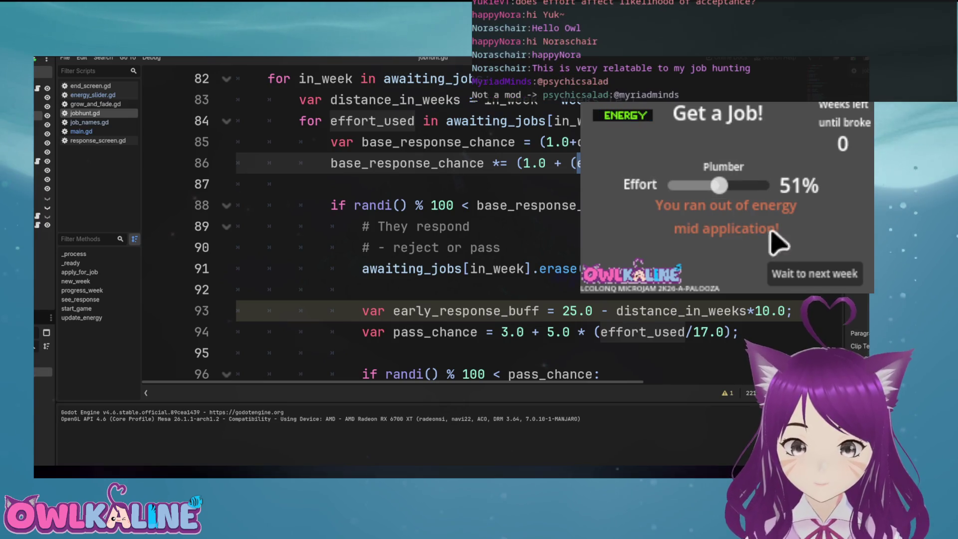
click(828, 264)
click(784, 254)
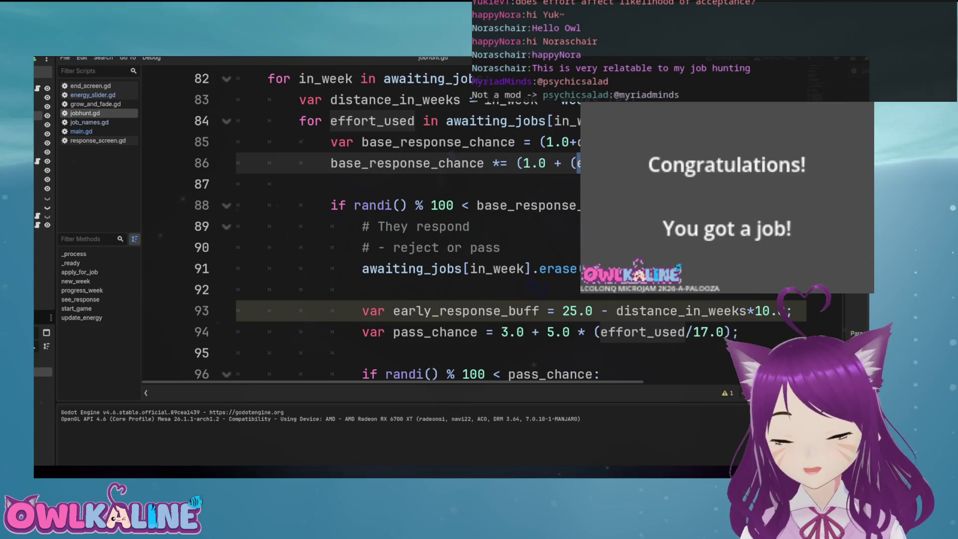
Stop the running game, return to jobhunt.gd's exported variables, and start exporting the project
scroll(434, 224, up, 15)
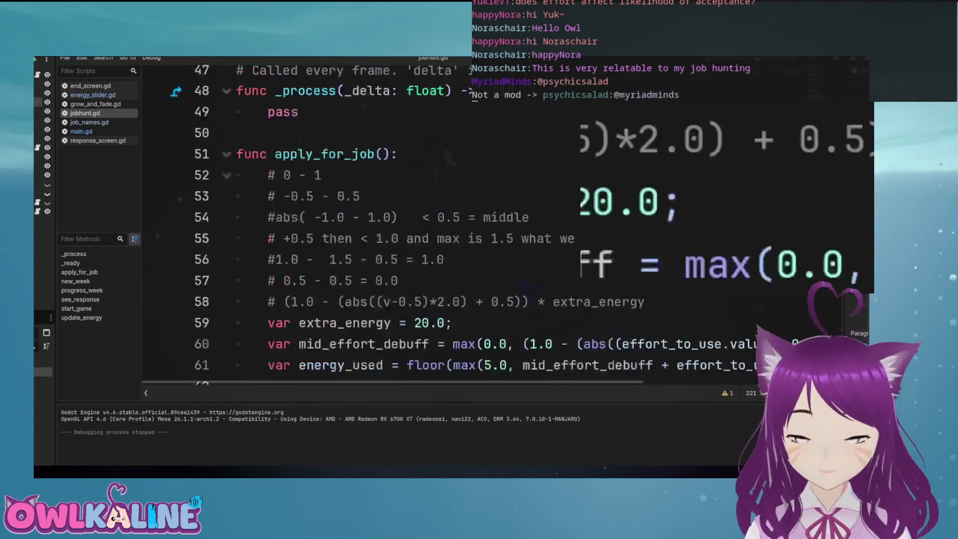
click(239, 205)
scroll(448, 159, up, 4)
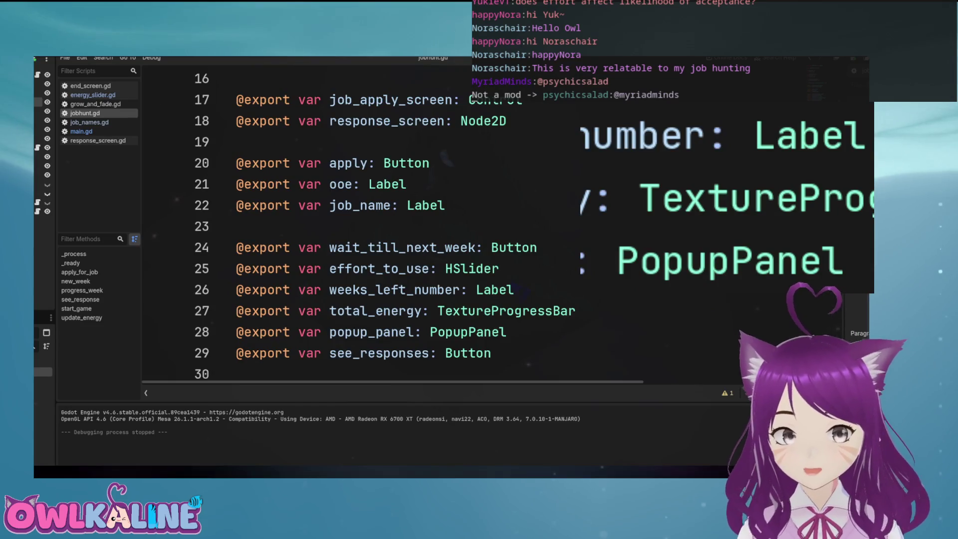
click(407, 184)
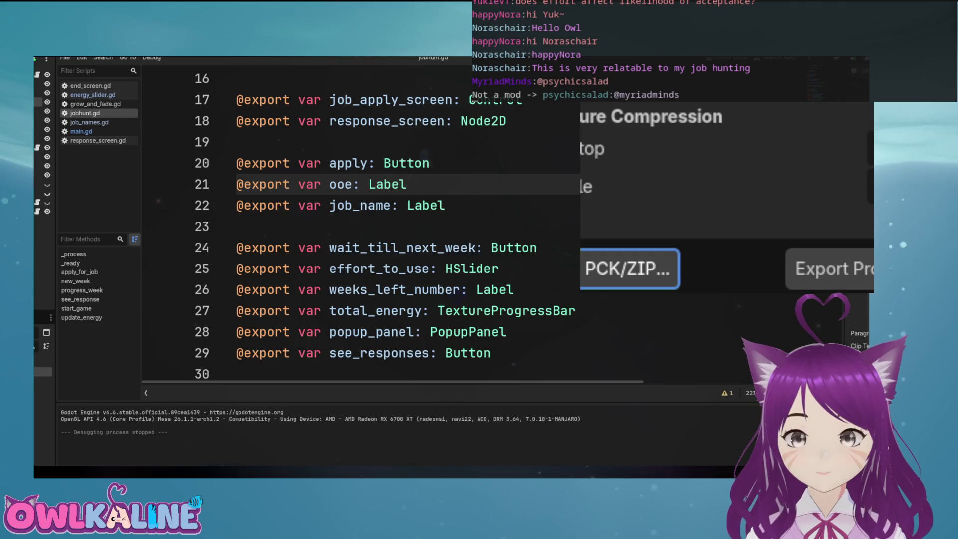
click(865, 265)
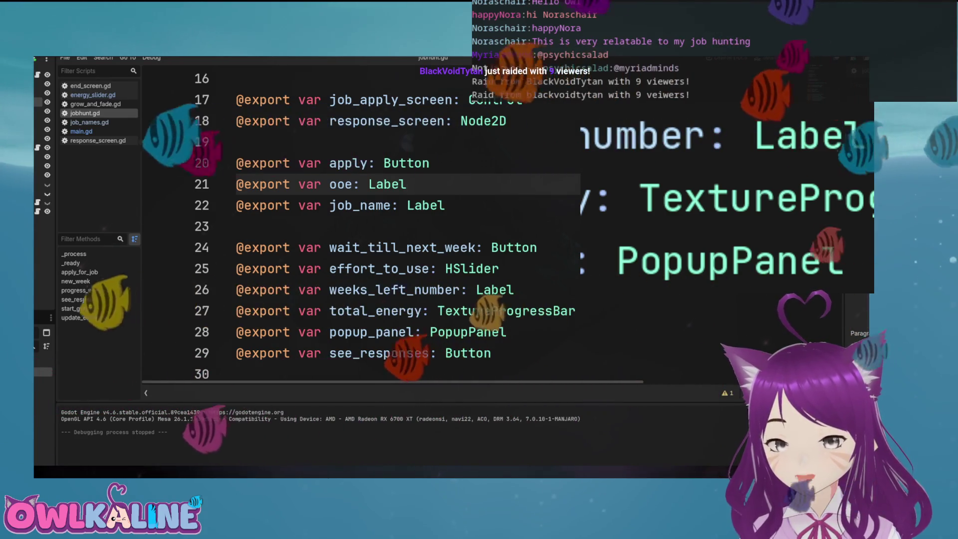
click(430, 163)
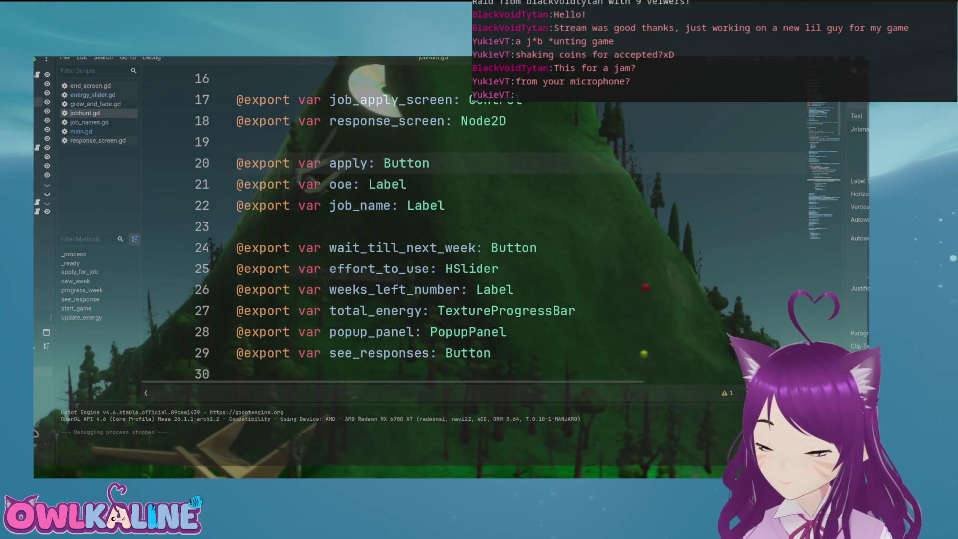
click(445, 205)
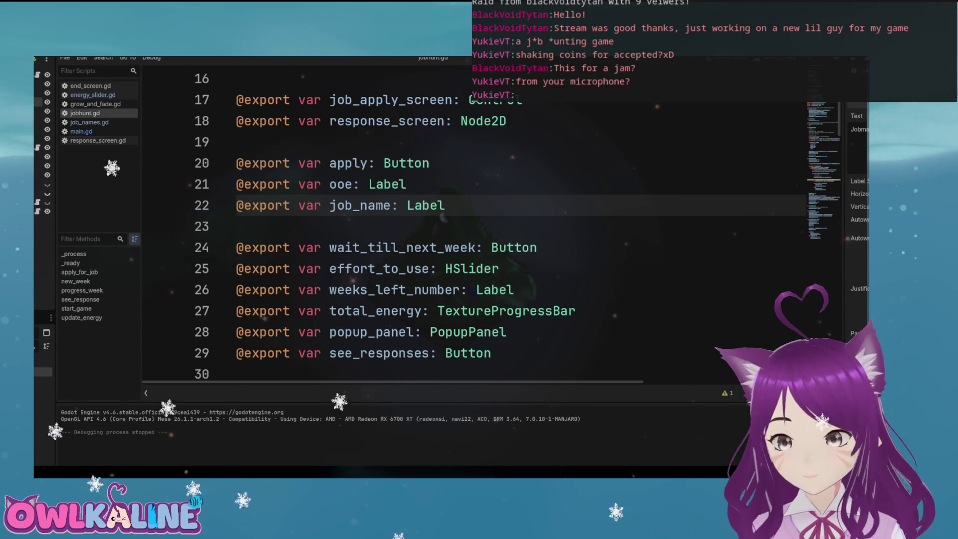
click(236, 141)
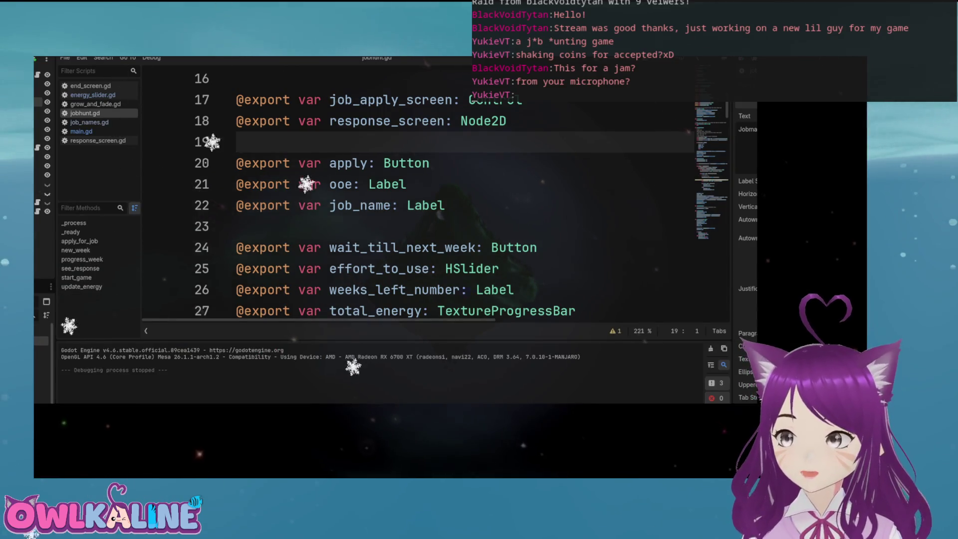